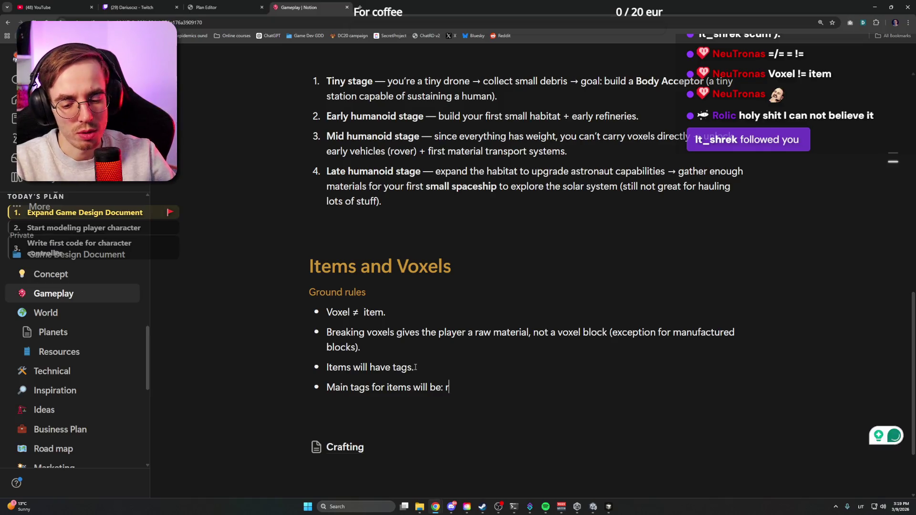
text(aw material)
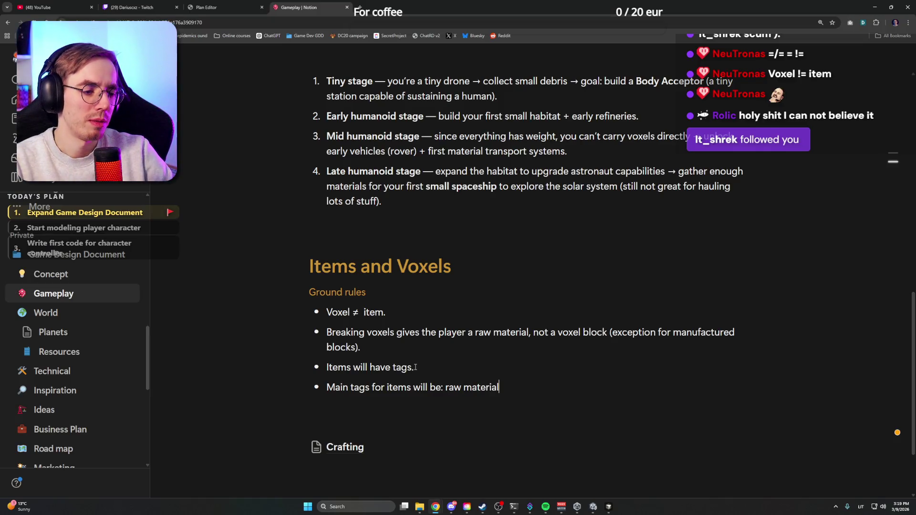
text(-> material →)
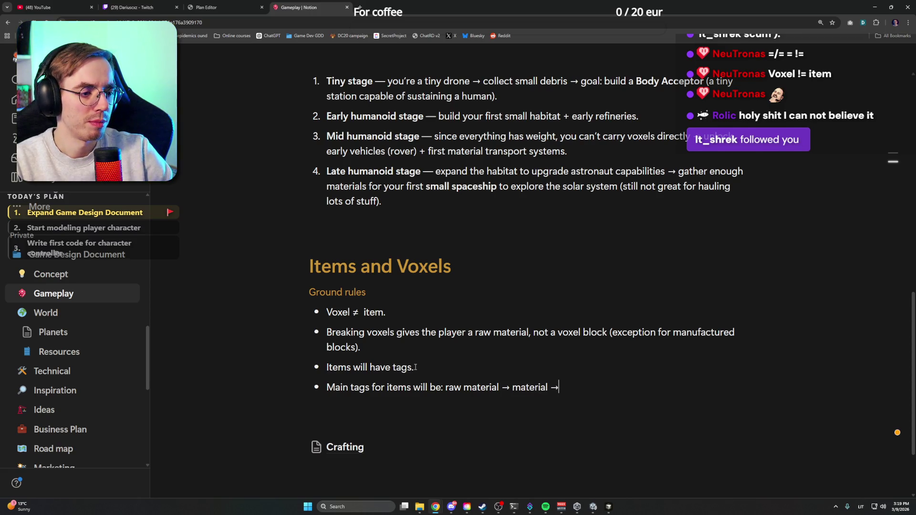
scroll(436, 311, down, 2)
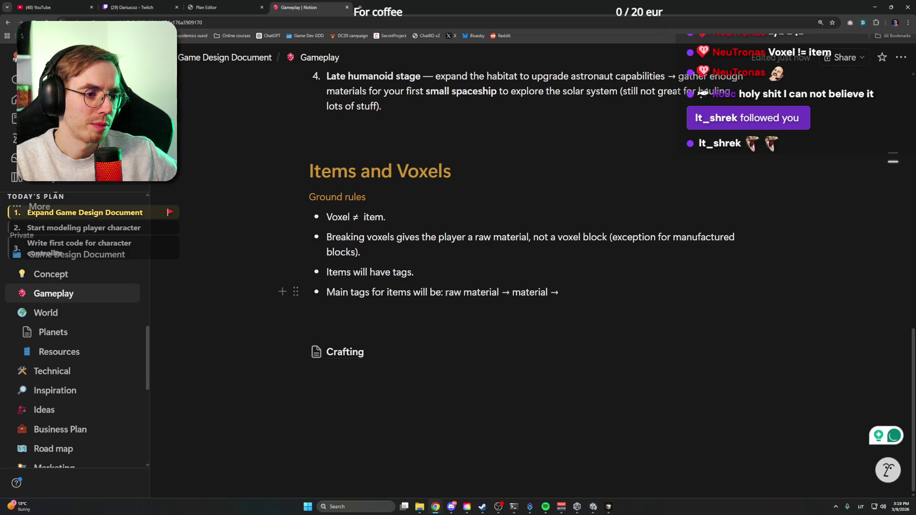
Colour 'raw material' brown and 'material' blue in the Main tags chain
drag(445, 292, 498, 292)
click(547, 321)
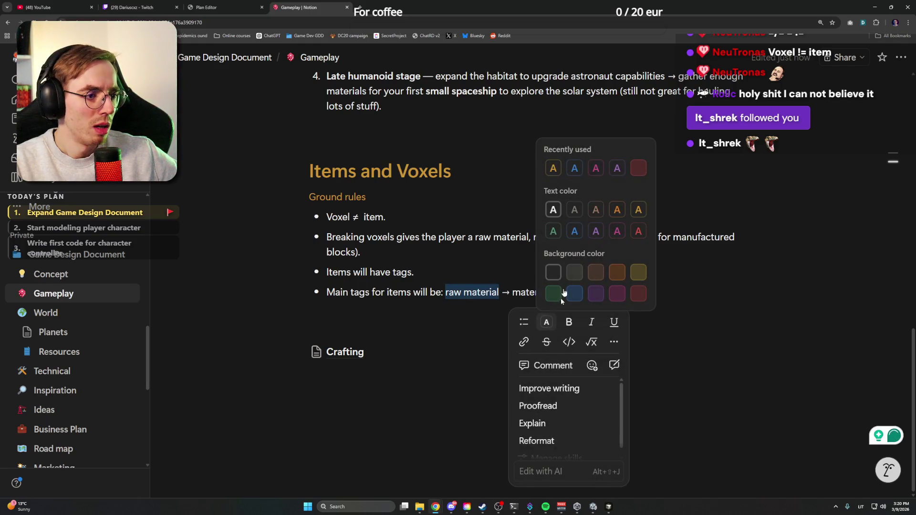
click(574, 169)
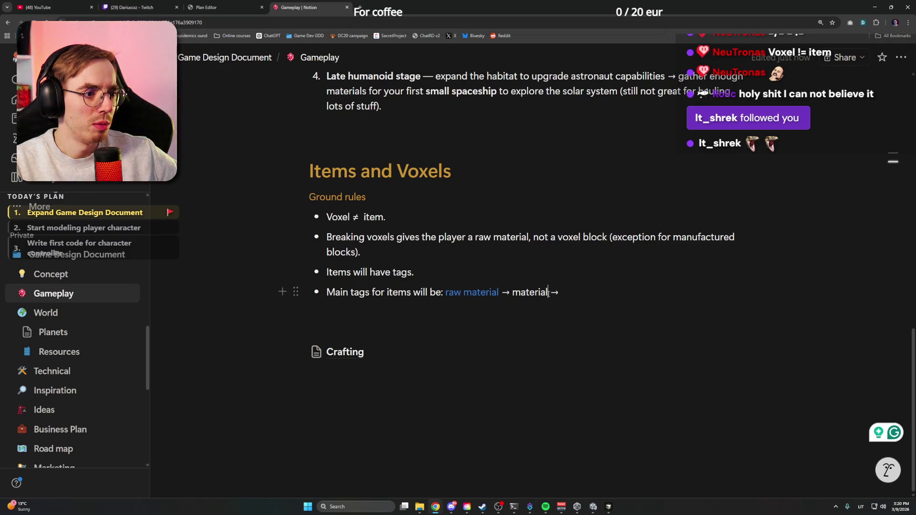
double_click(529, 292)
click(530, 292)
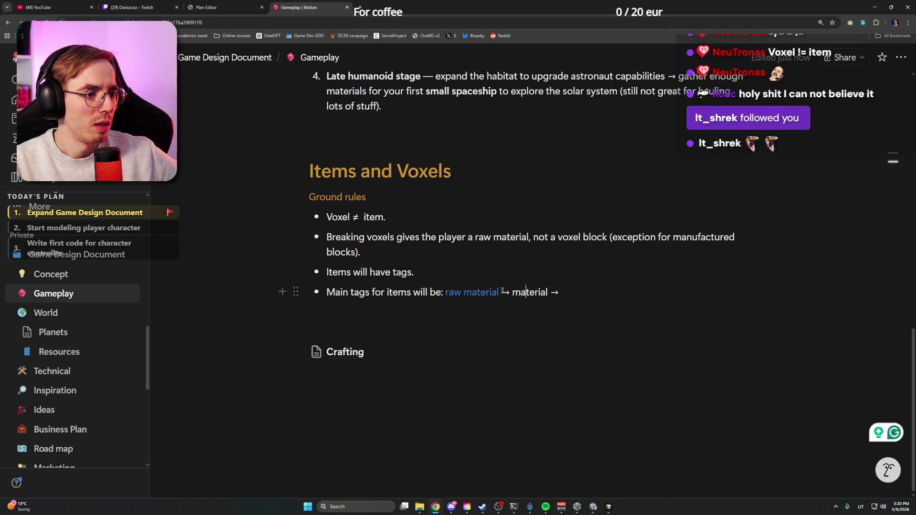
double_click(535, 292)
click(597, 322)
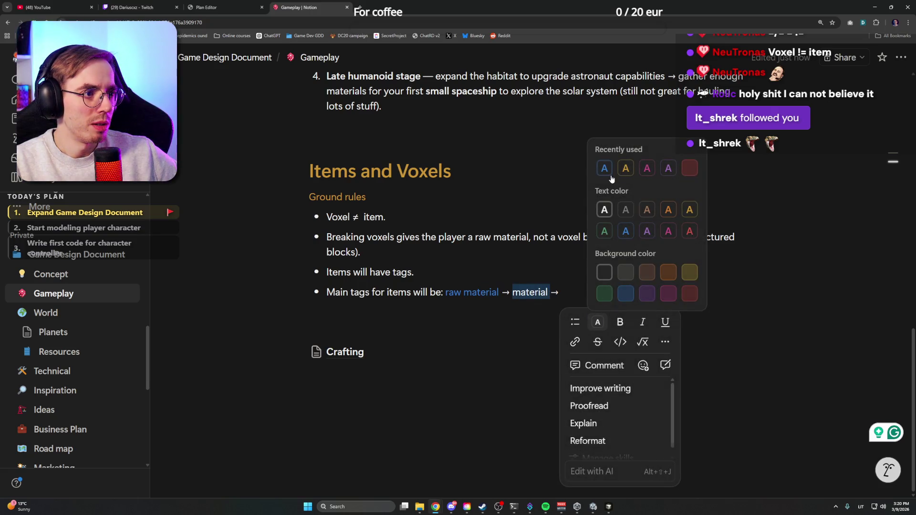
click(608, 175)
drag(499, 292, 448, 292)
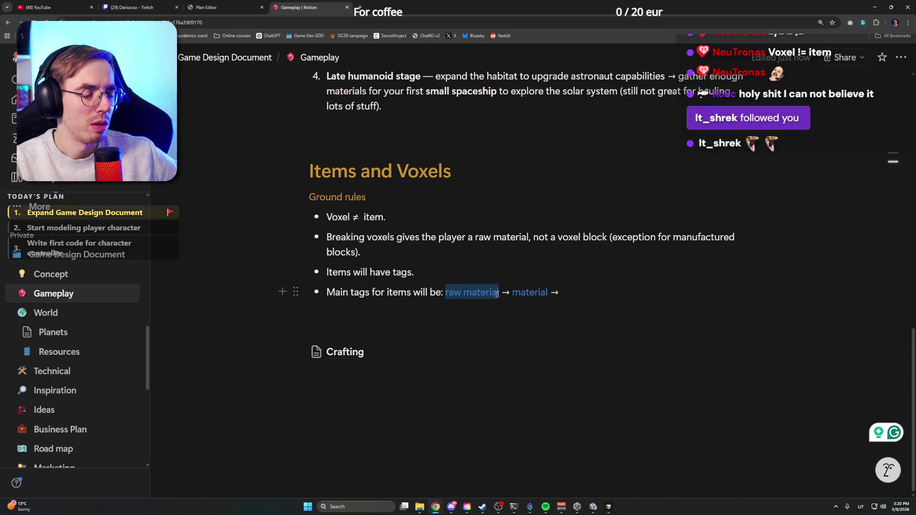
click(548, 321)
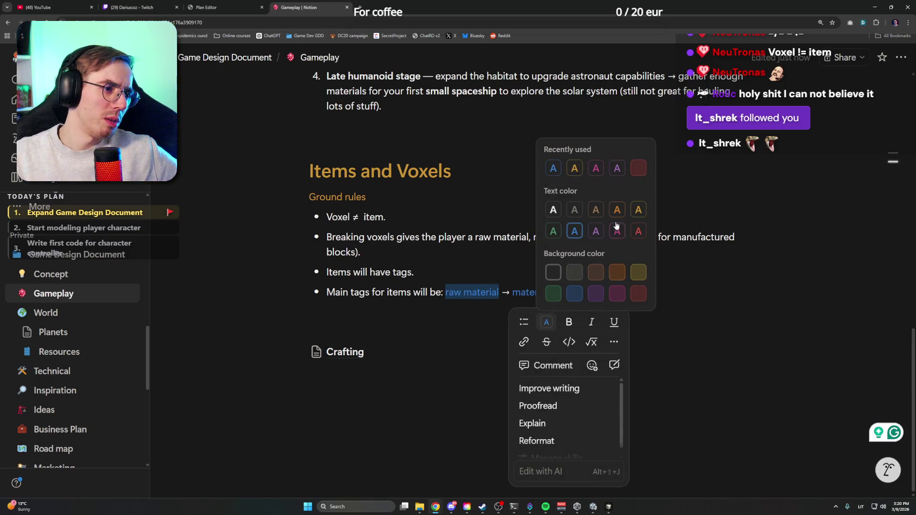
click(595, 208)
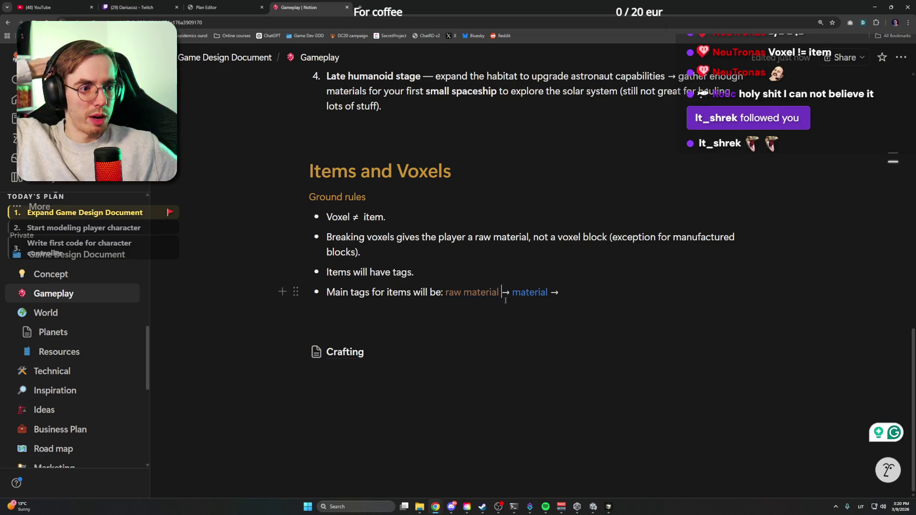
Add 'component →' to the chain and colour 'component' orange
click(589, 292)
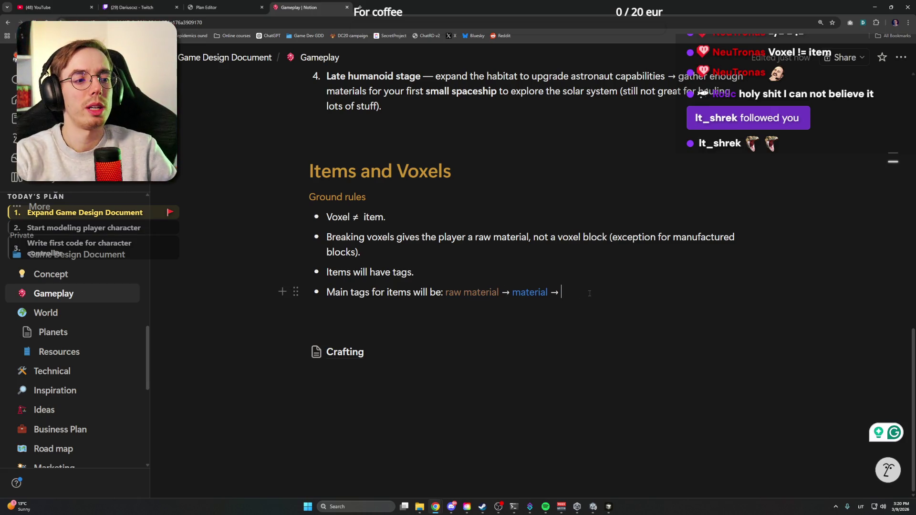
text(comp)
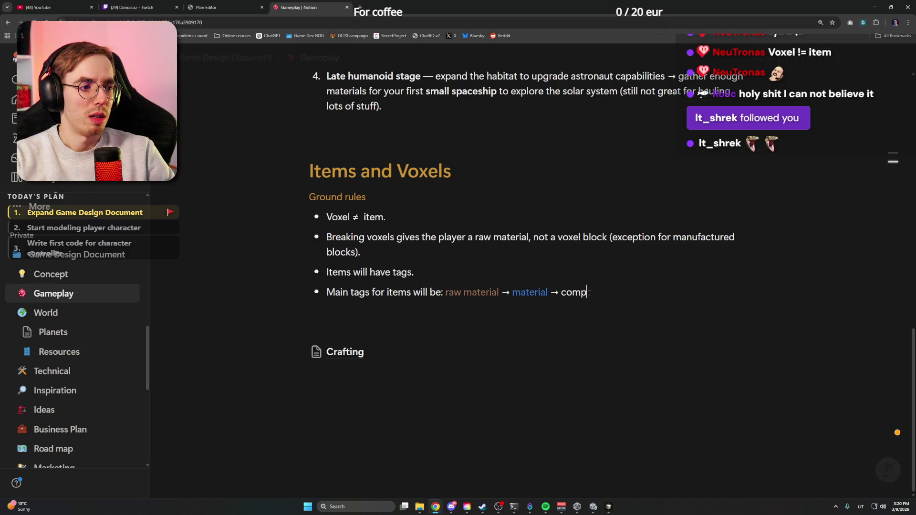
text(onte)
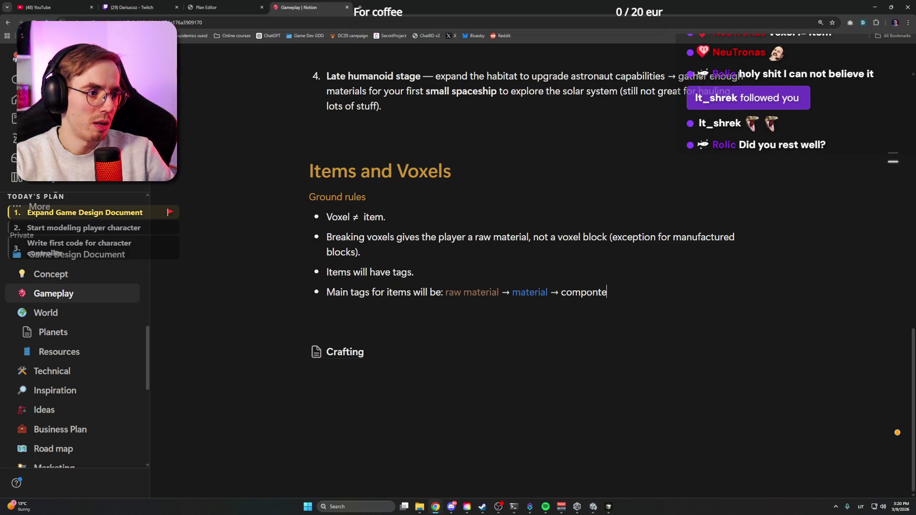
key(BackSpace)
key(BackSpace)
text(ent)
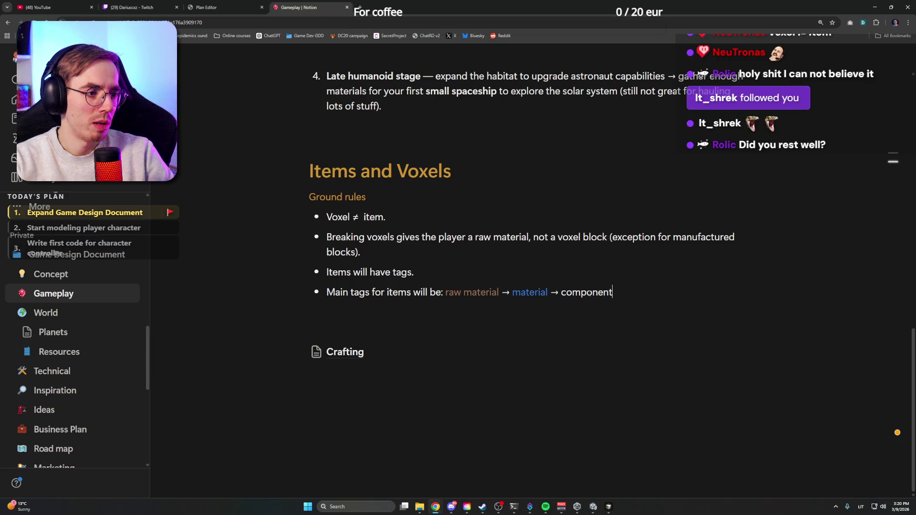
text( ->)
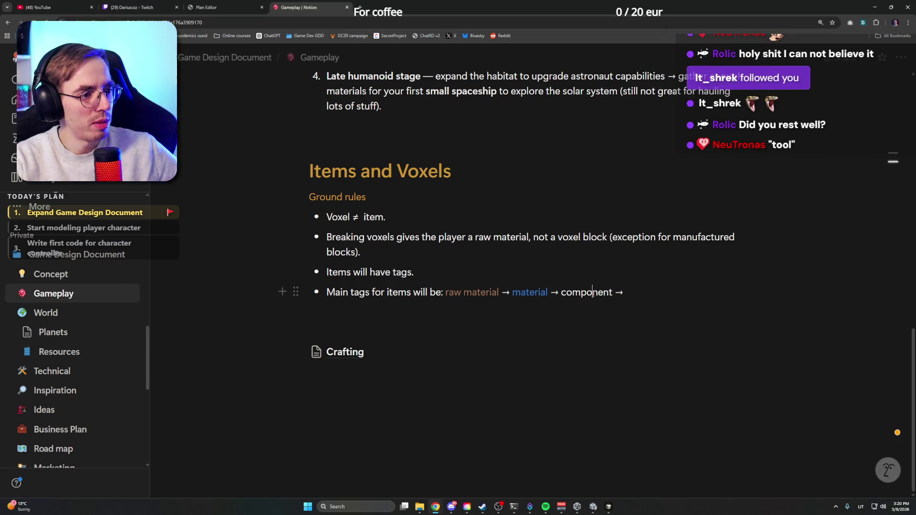
double_click(587, 293)
click(662, 320)
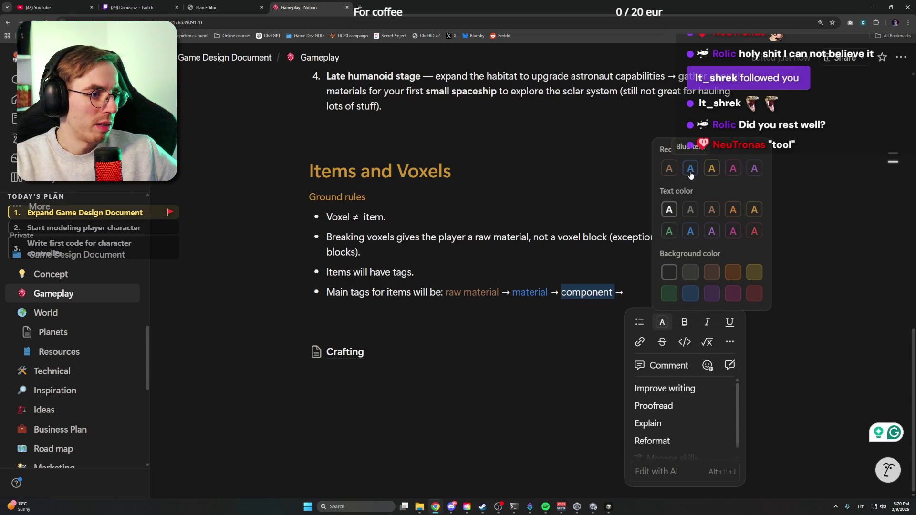
click(711, 168)
click(643, 272)
mouse_move(630, 293)
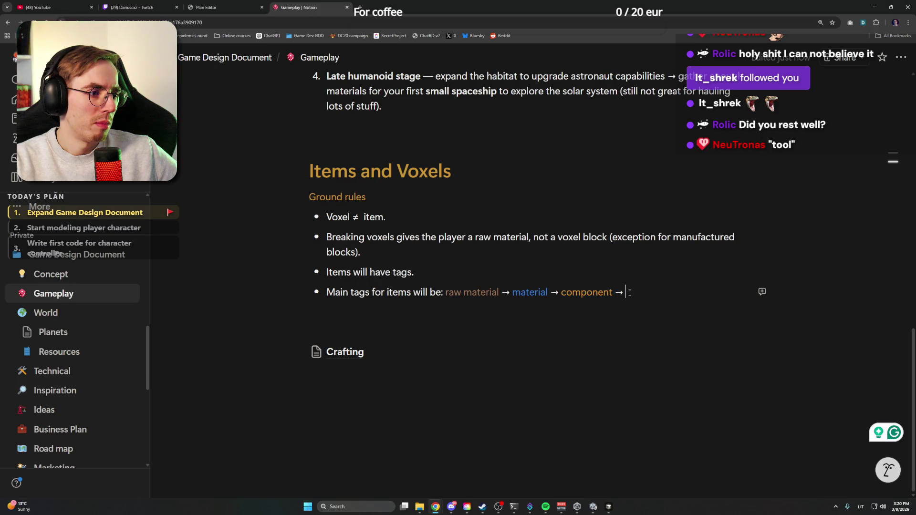
double_click(607, 293)
click(640, 294)
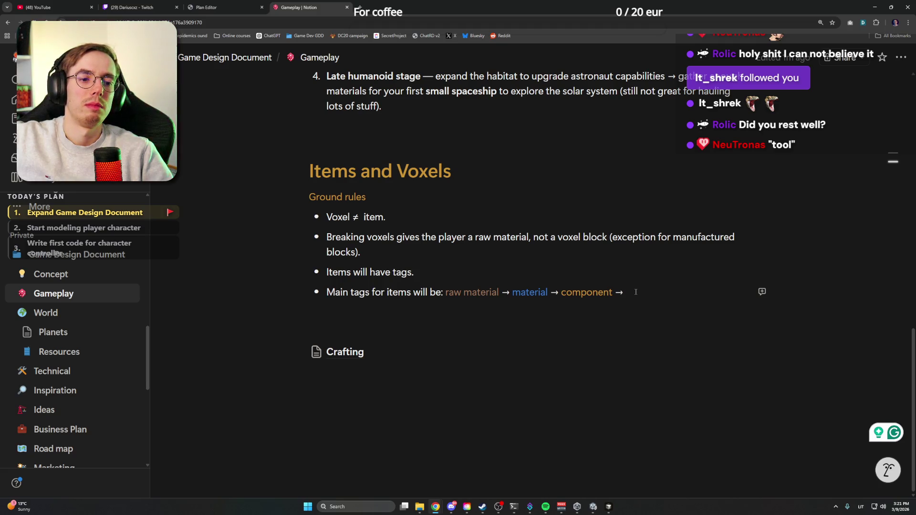
Add a bullet 'Other examples of tags: tool, rock, sand, gravel,' accepting the 'examples' spelling fix
key(Return)
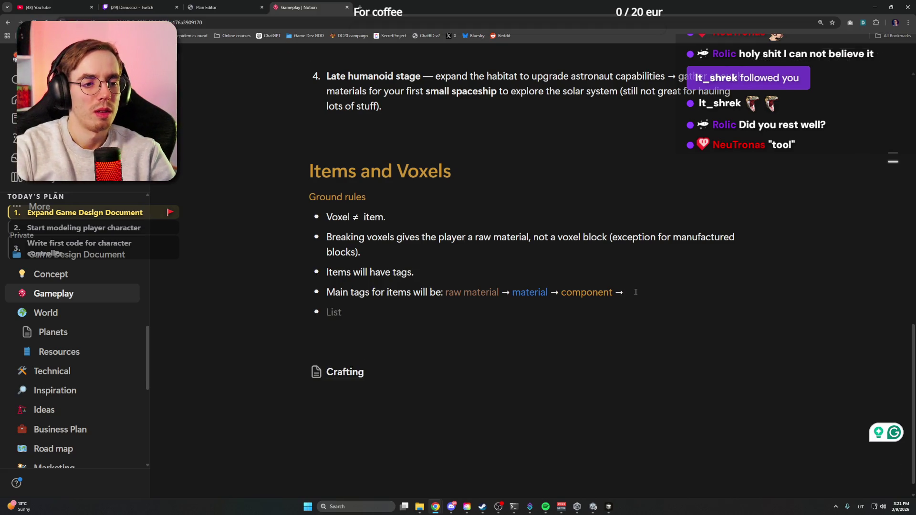
text(Other example of tags: )
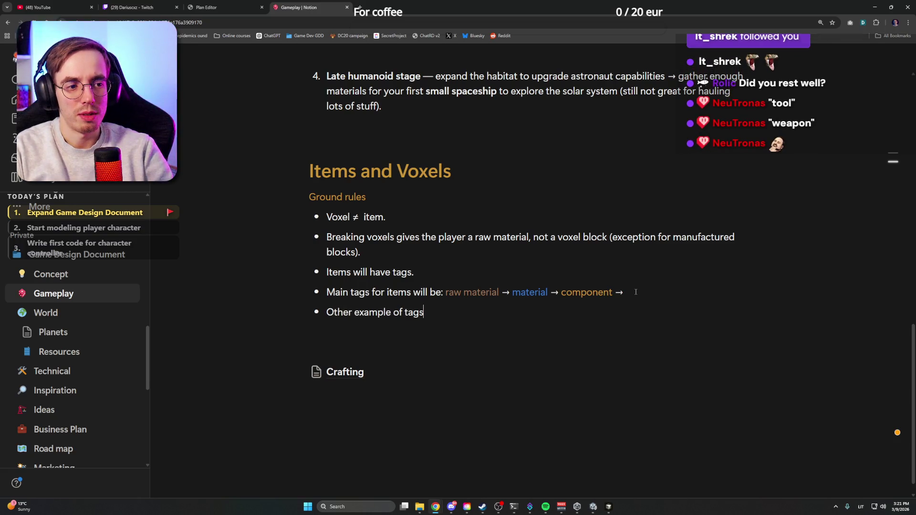
text(tool, rock, a)
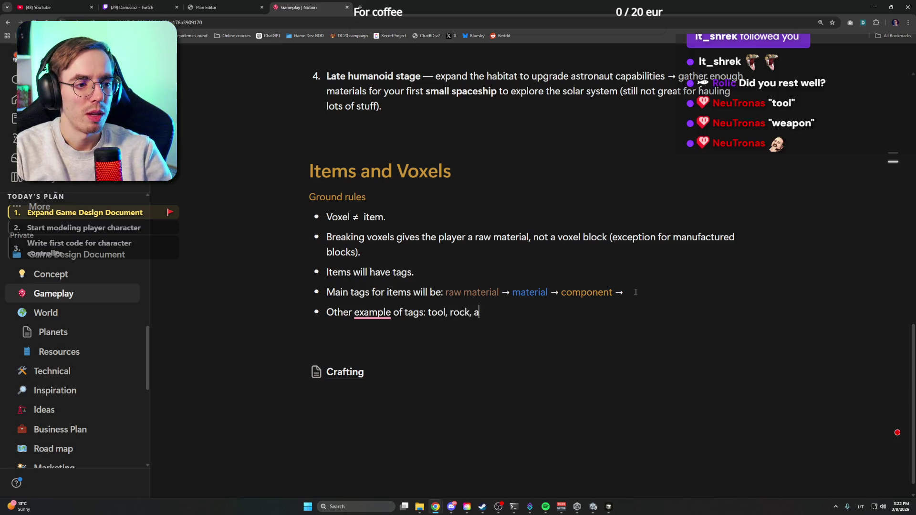
key(BackSpace)
text(sand, )
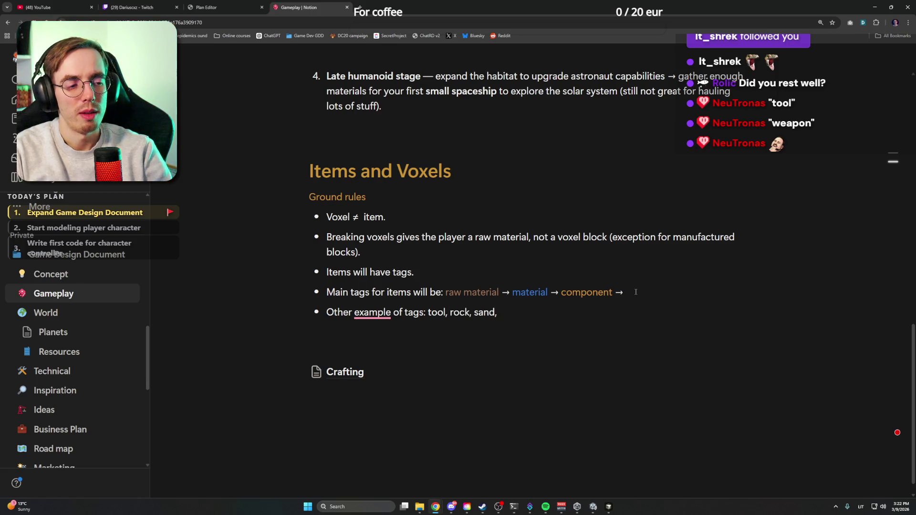
text(gravel,)
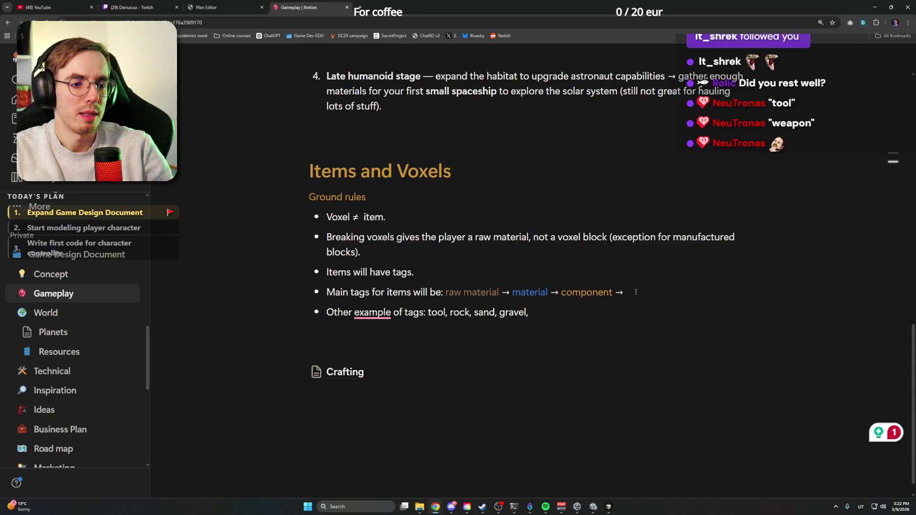
click(378, 348)
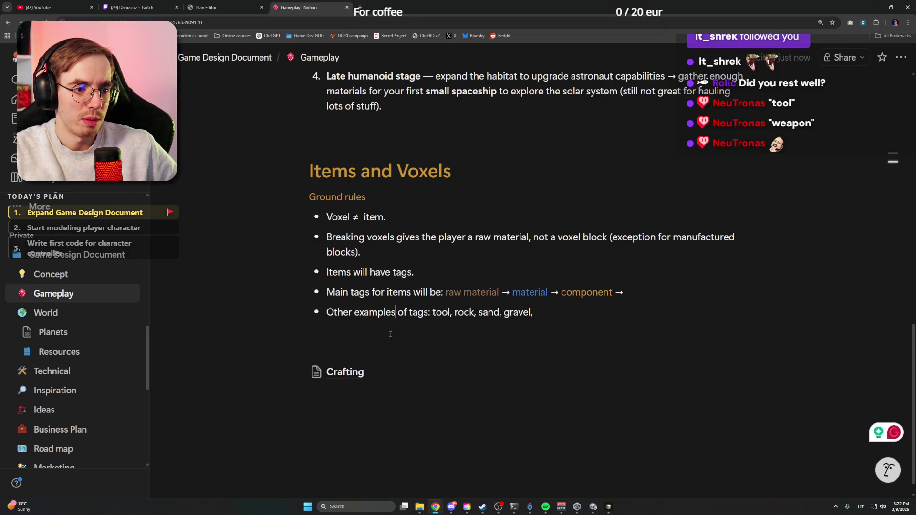
Colour the example tags tool, rock, sand and gravel orange
double_click(440, 311)
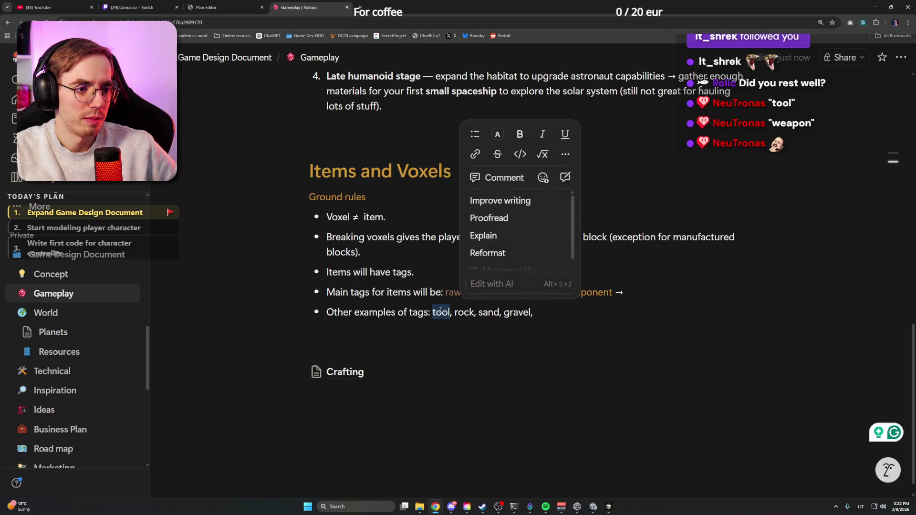
click(498, 136)
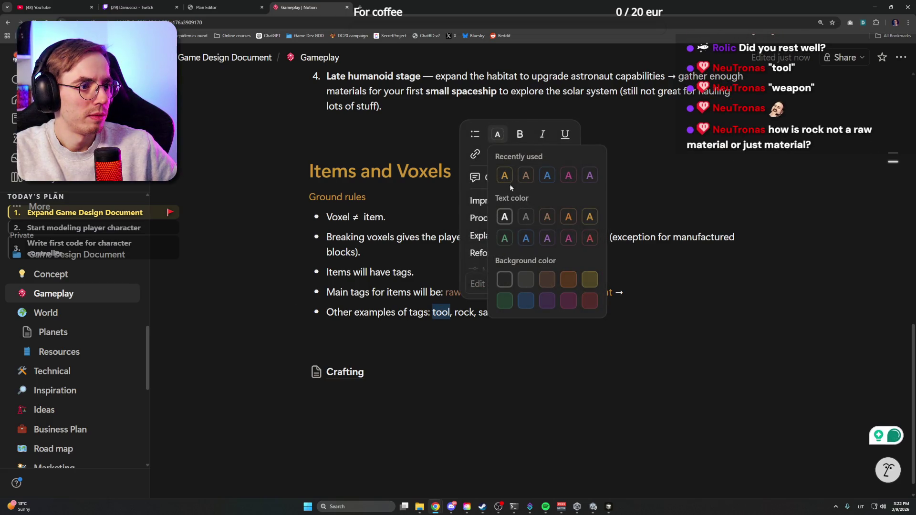
click(588, 216)
double_click(463, 312)
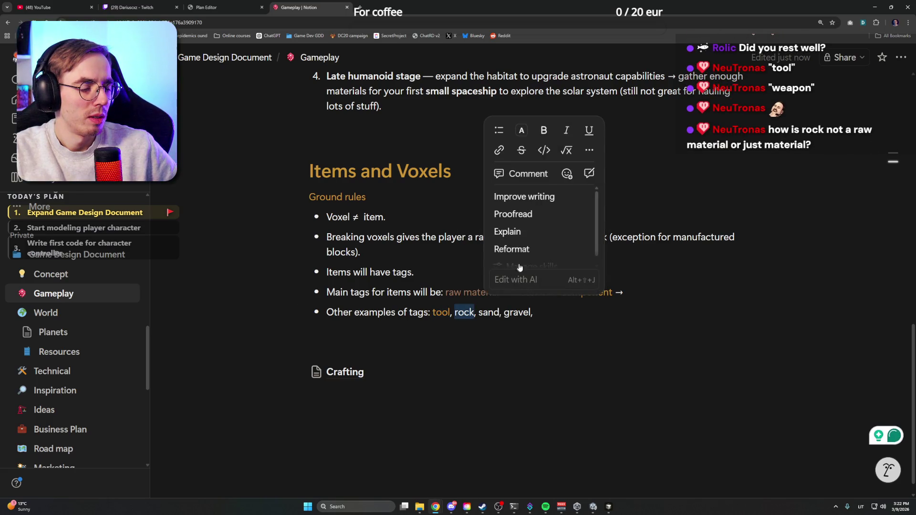
click(521, 130)
click(614, 212)
double_click(487, 311)
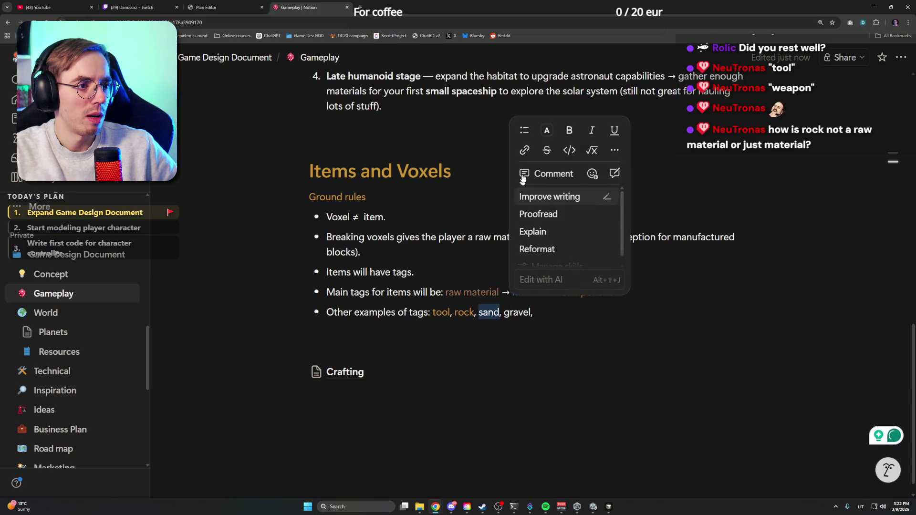
click(545, 130)
double_click(516, 312)
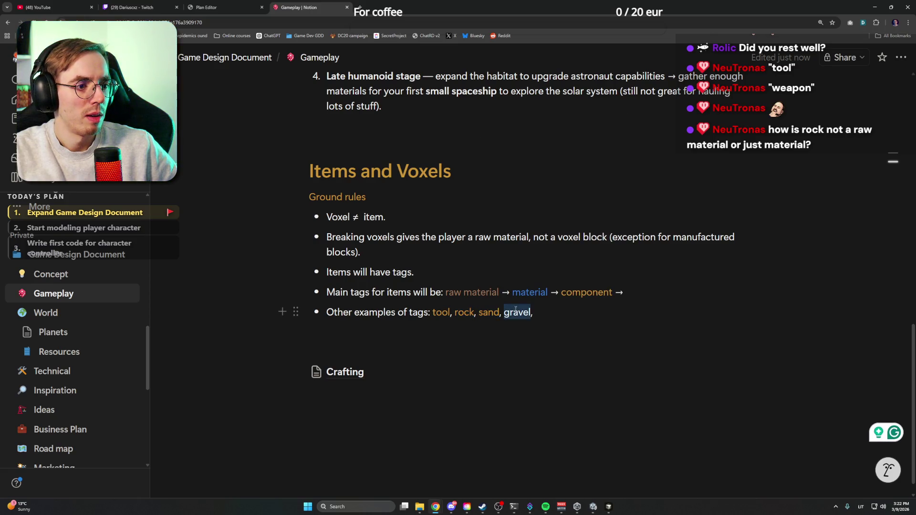
click(578, 130)
click(584, 172)
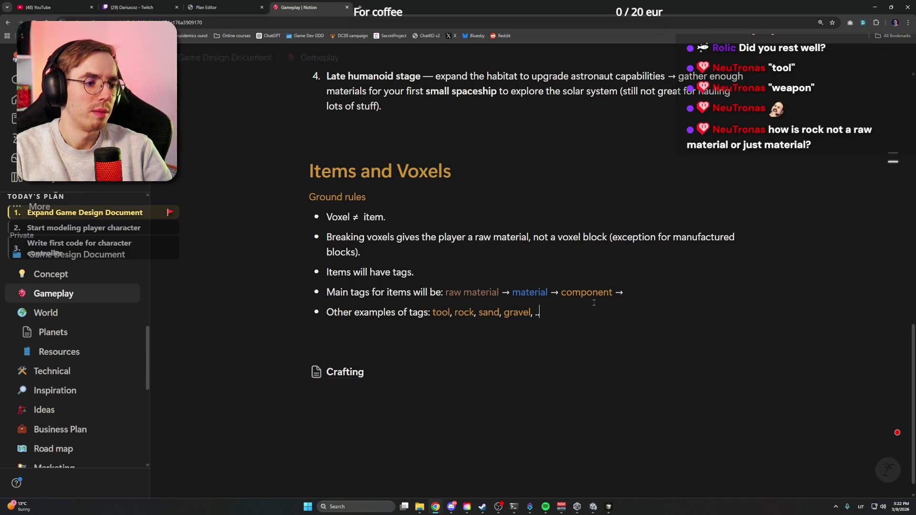
text(..)
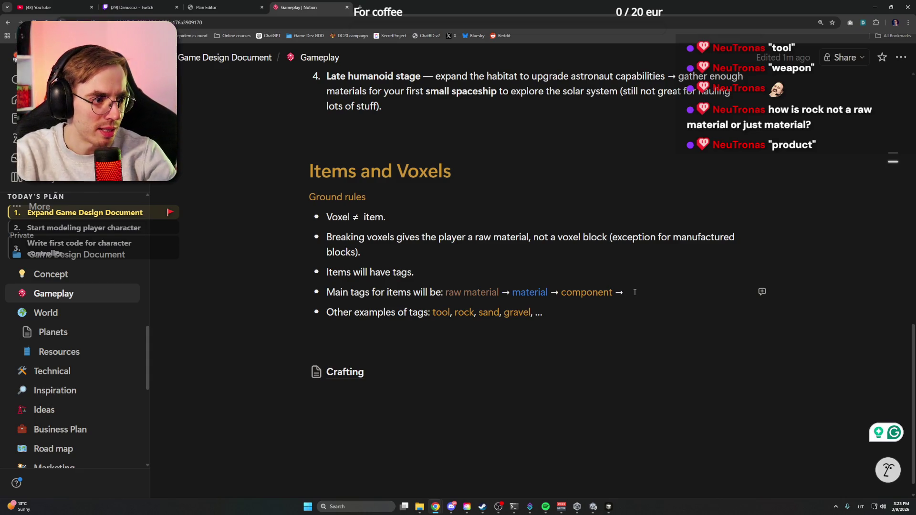
text(product)
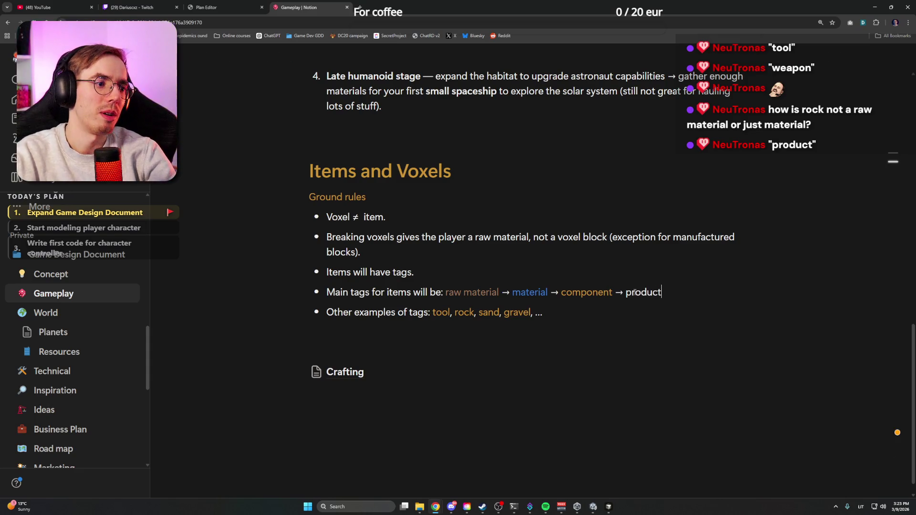
Select the newly typed word 'product' at the end of the Main tags chain
double_click(636, 291)
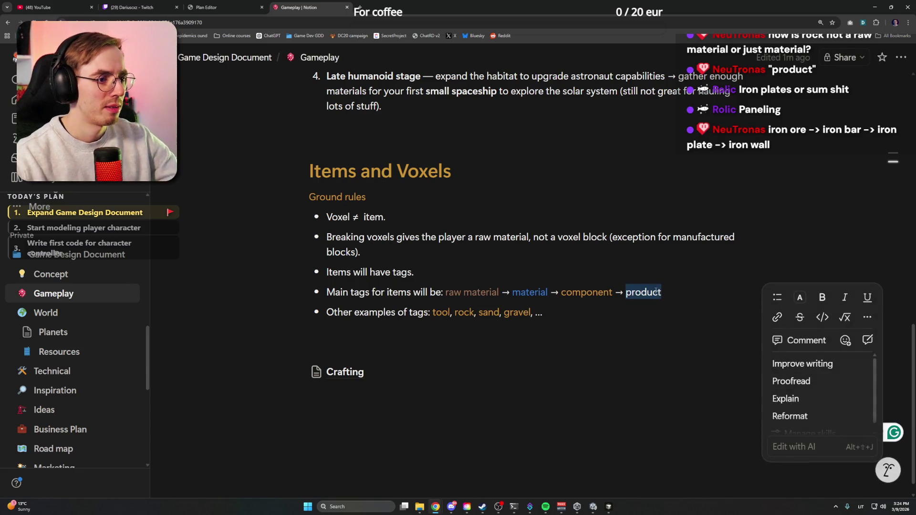
Recolour 'component' green and 'product' yellow, leaving the caret after product
click(800, 298)
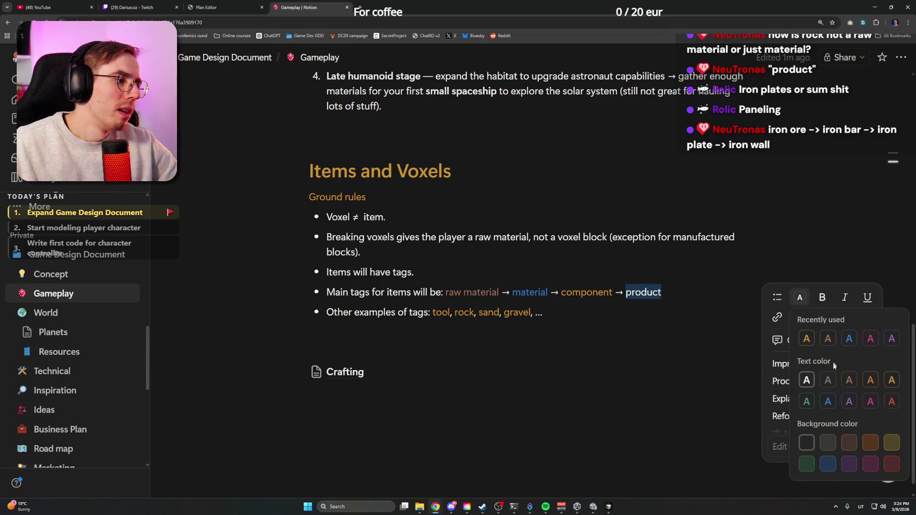
click(798, 379)
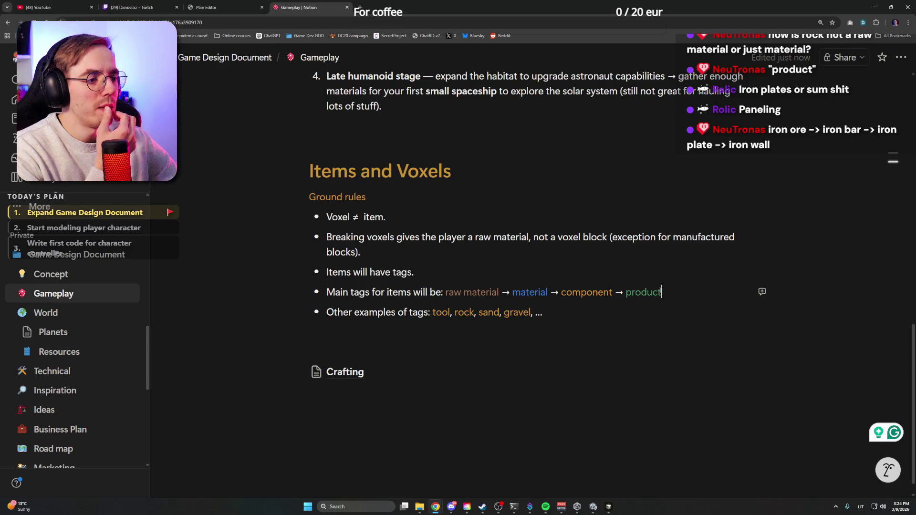
double_click(591, 290)
click(662, 322)
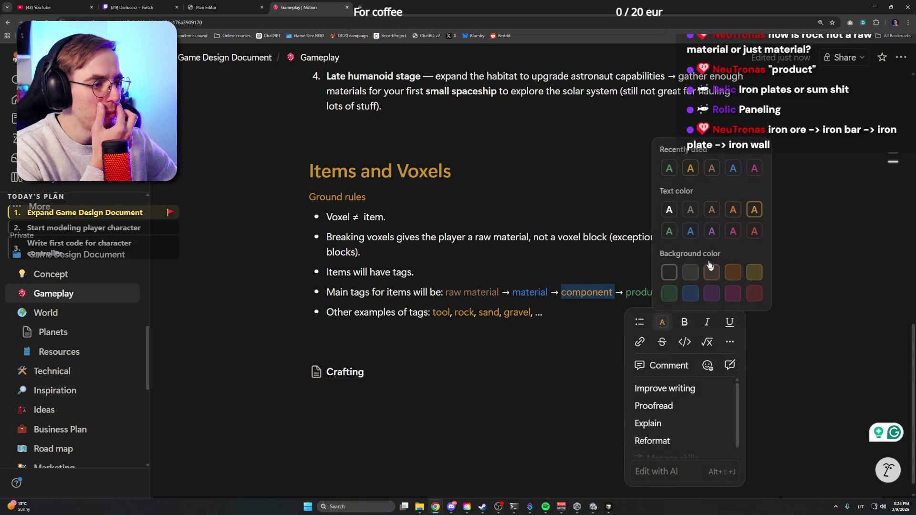
click(669, 230)
drag(626, 292, 762, 292)
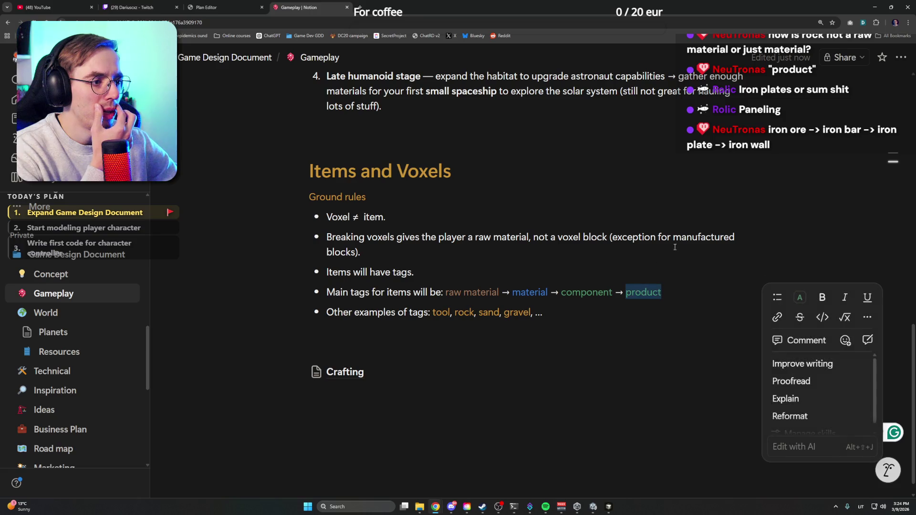
click(799, 297)
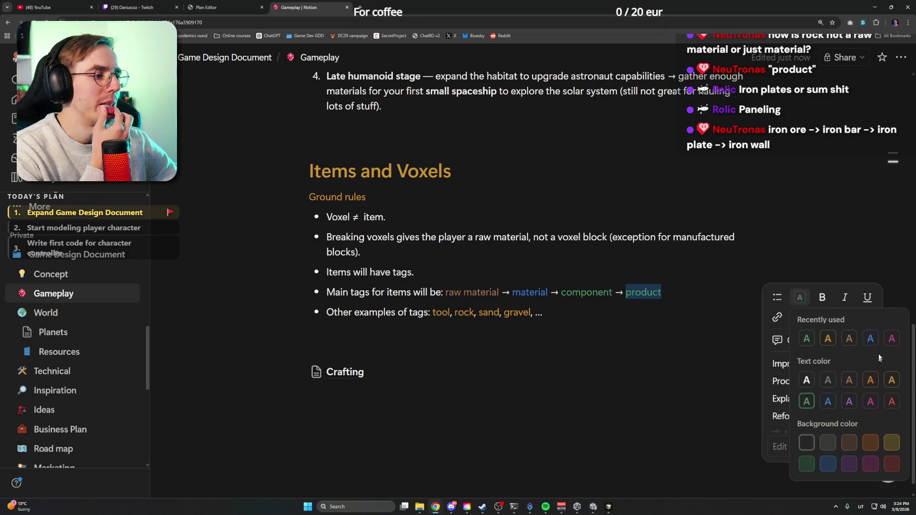
click(890, 381)
click(621, 312)
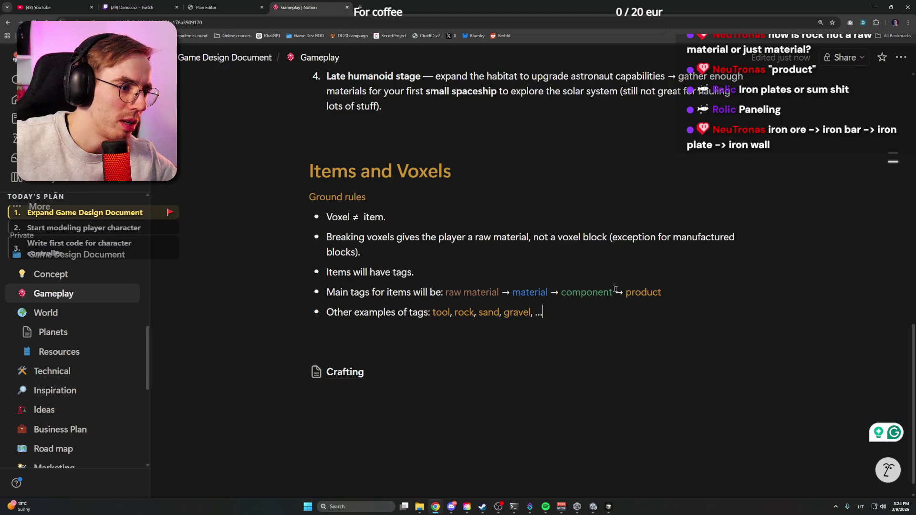
click(682, 292)
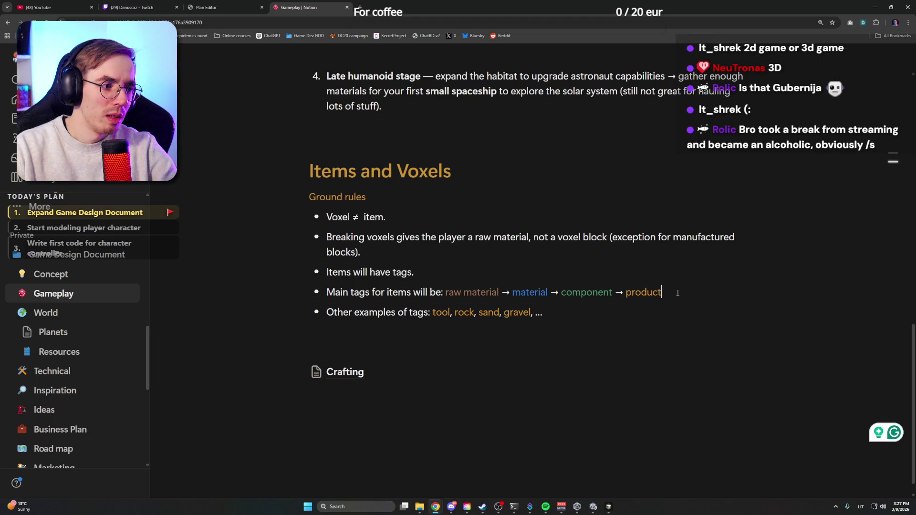
Start an empty bullet below the Main tags line
key(Return)
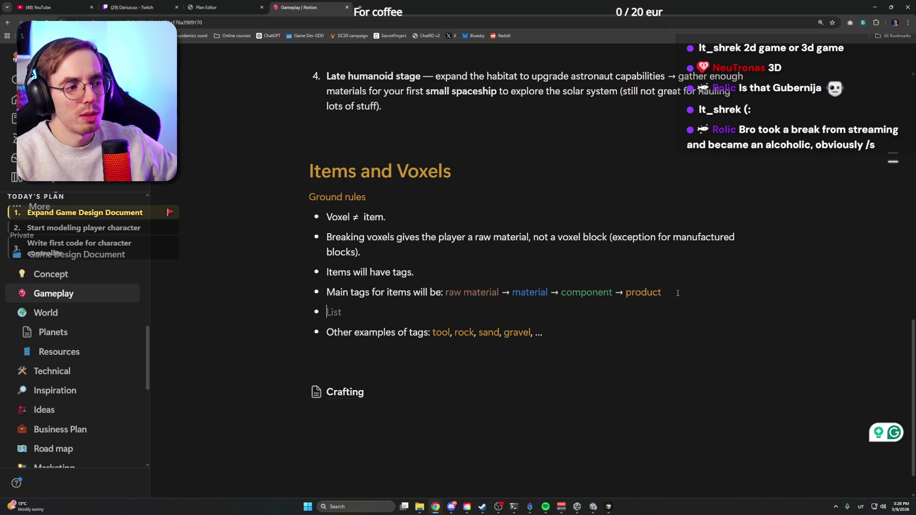
drag(677, 293, 622, 293)
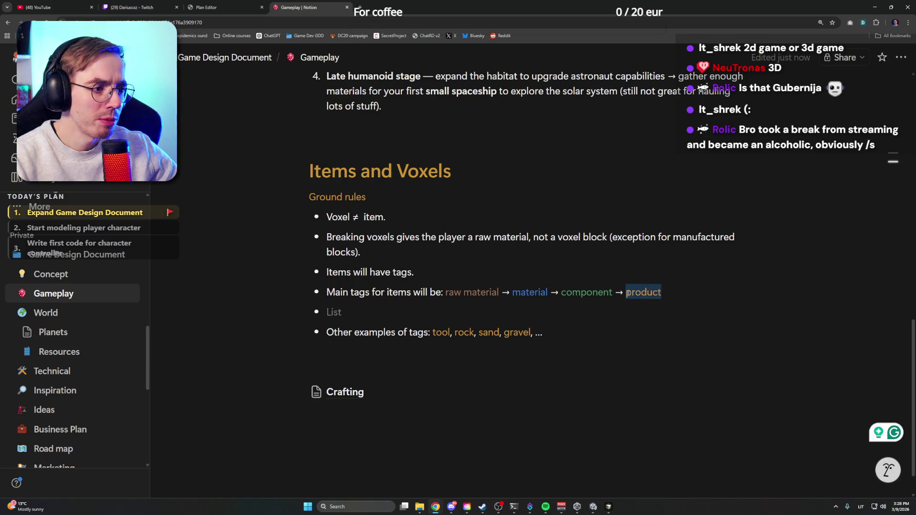
drag(624, 292, 665, 292)
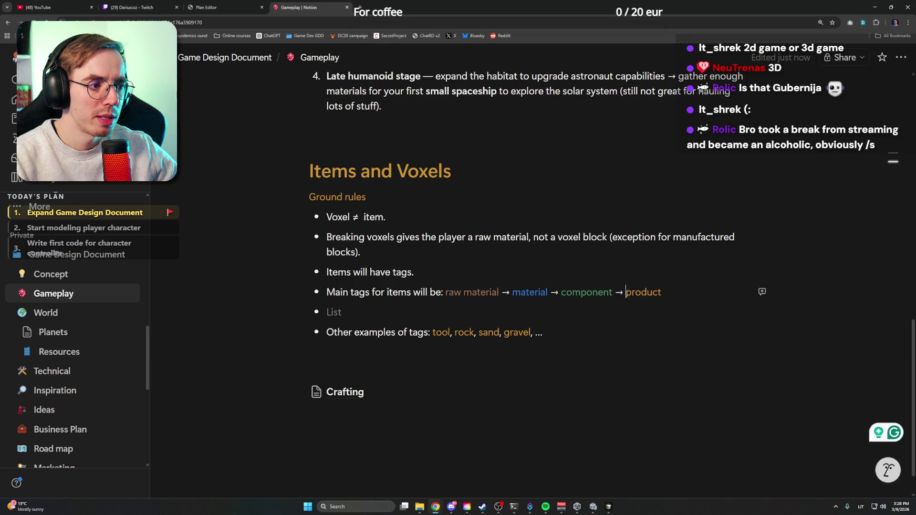
click(664, 292)
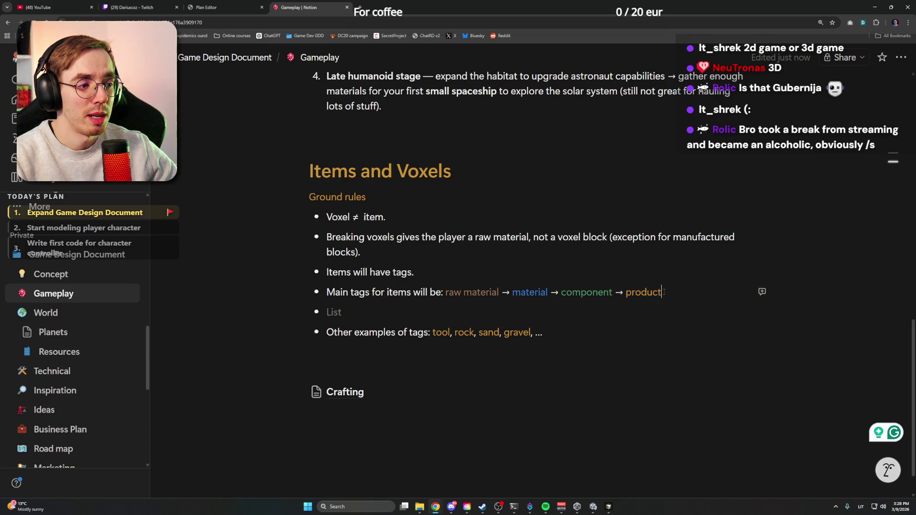
drag(664, 292, 626, 292)
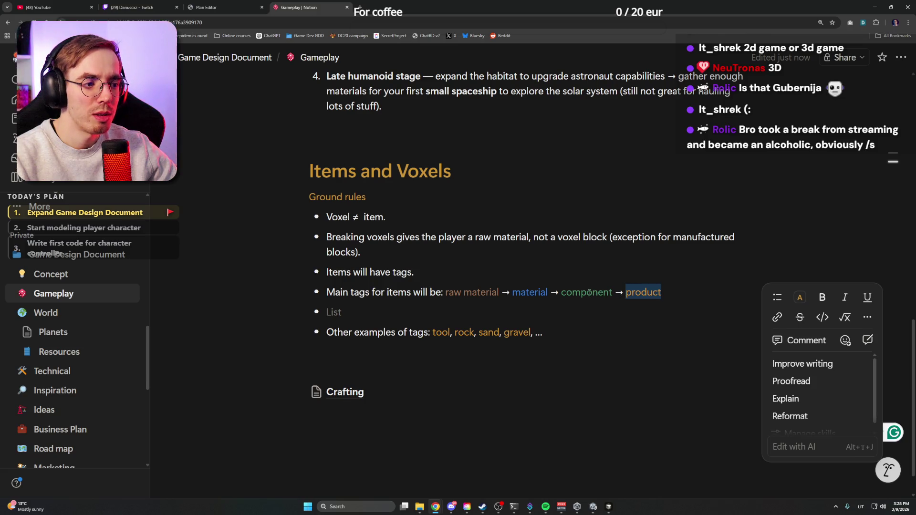
key(Right)
key(Down)
text(l)
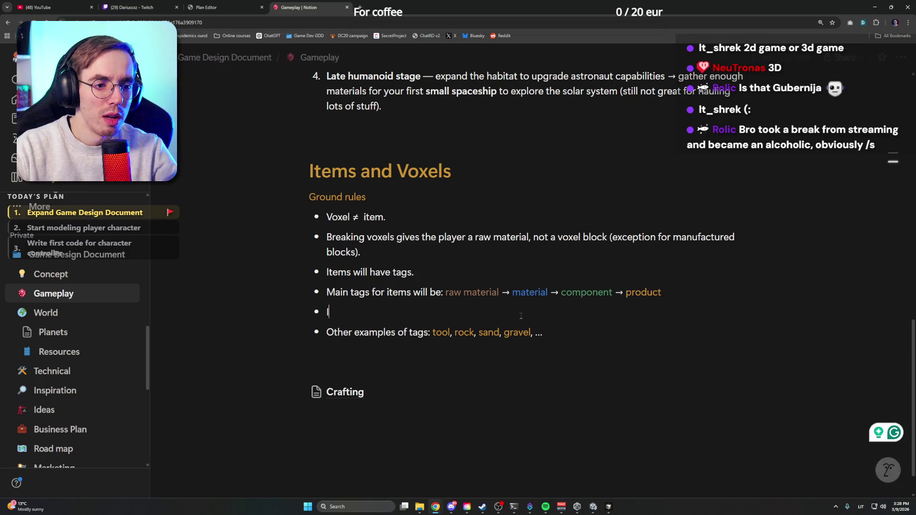
text(f)
text(n item )
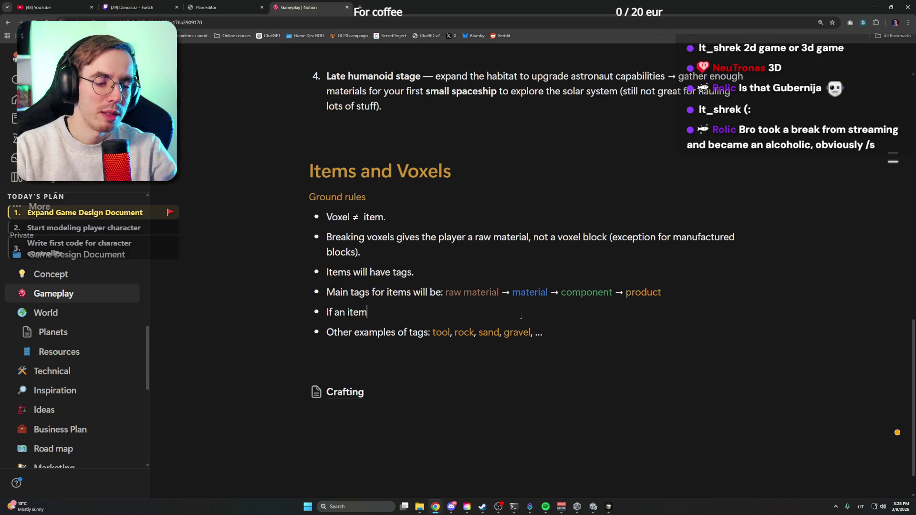
text( can be cra)
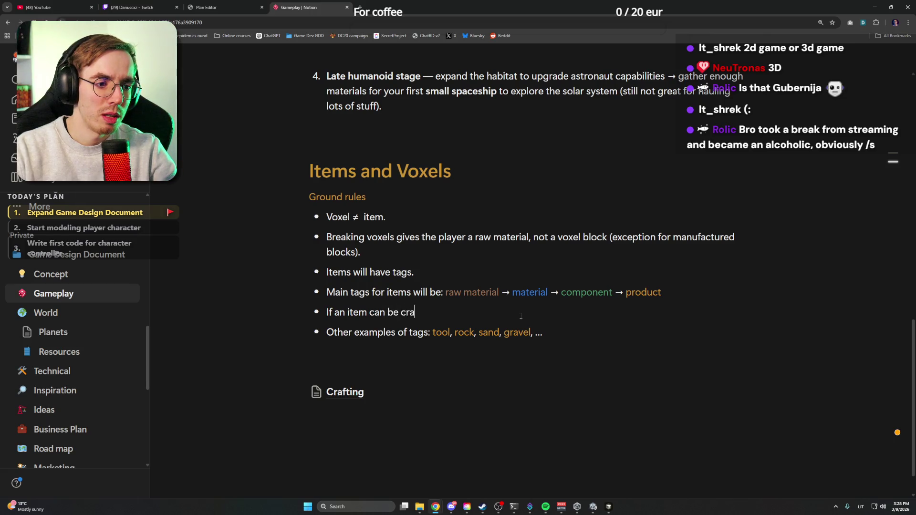
text(d into another)
Rewrite the rule to 'can be used to craft another item' with a dash before 'material'
key(ctrl+shift+Left)
key(ctrl+shift+Left)
key(ctrl+shift+Left)
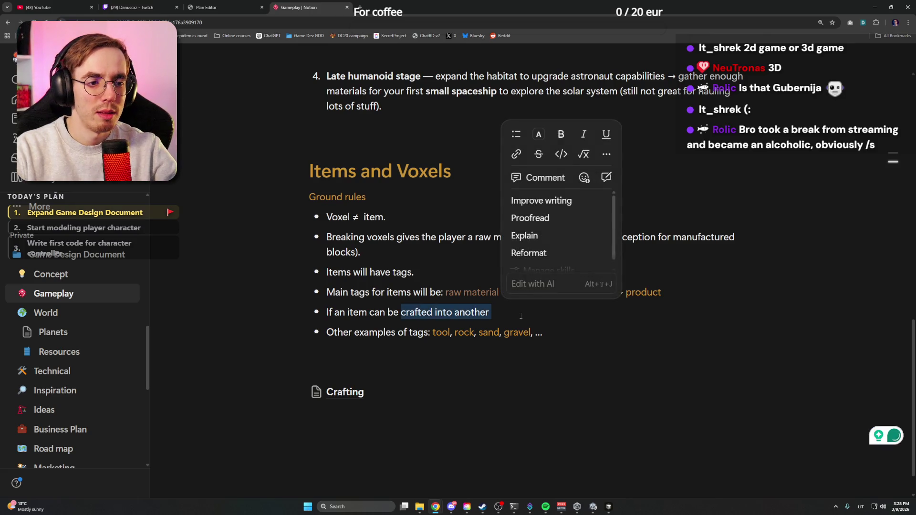
text(used to cra)
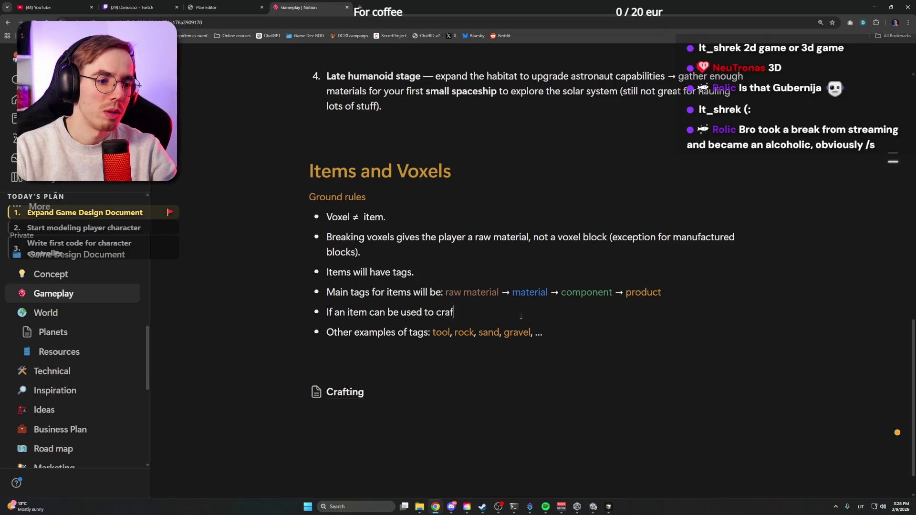
text(ft another )
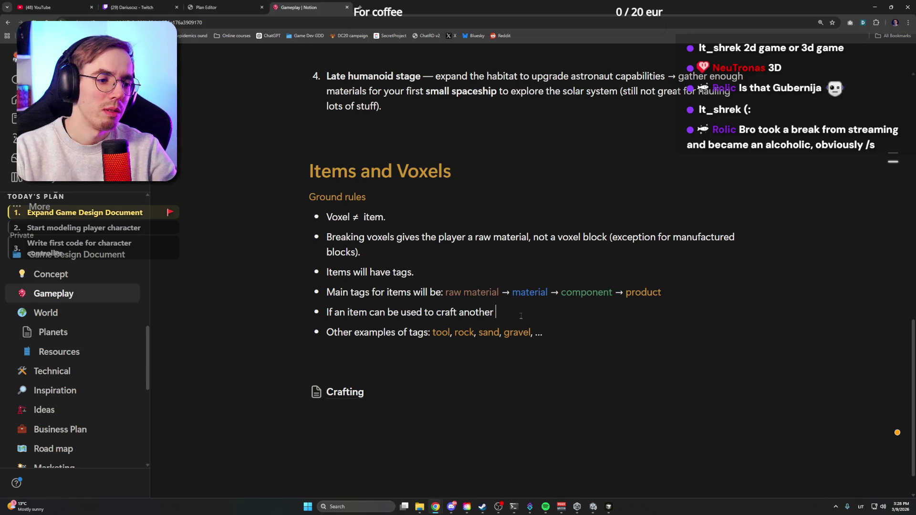
text(item, it should have a tag)
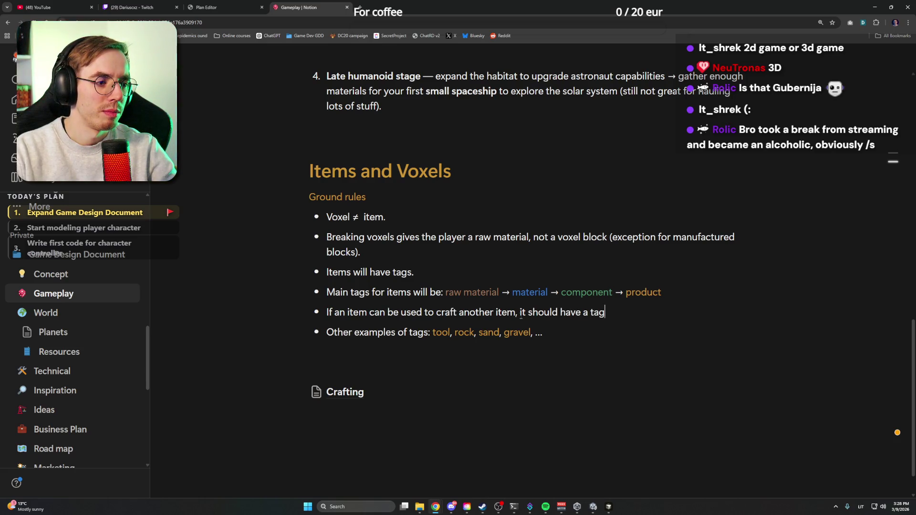
key(BackSpace)
key(BackSpace)
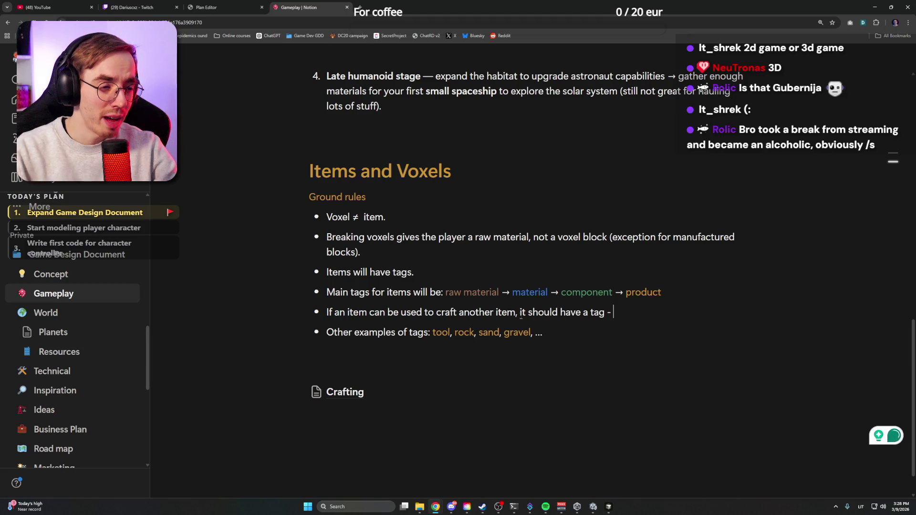
text(material)
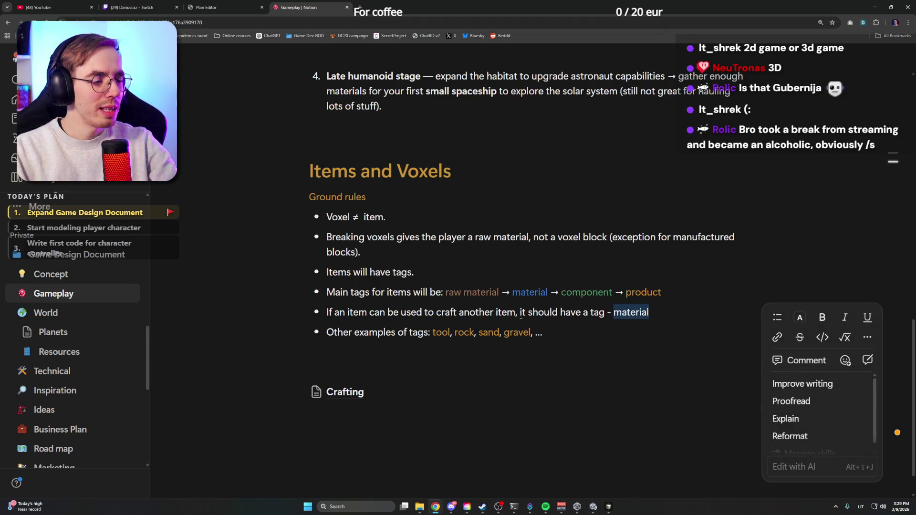
click(799, 317)
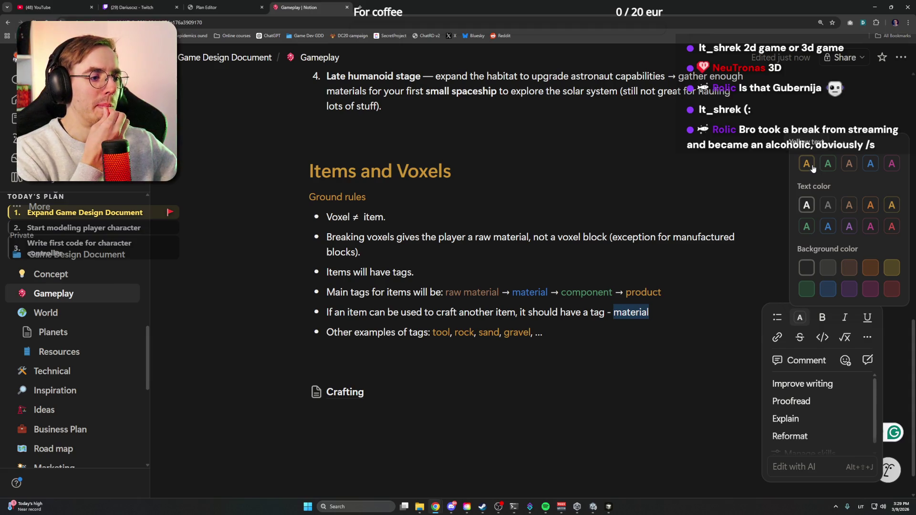
Colour the crafting-rule tag 'material' pink and check the word material in the Main tags line
click(870, 226)
click(761, 311)
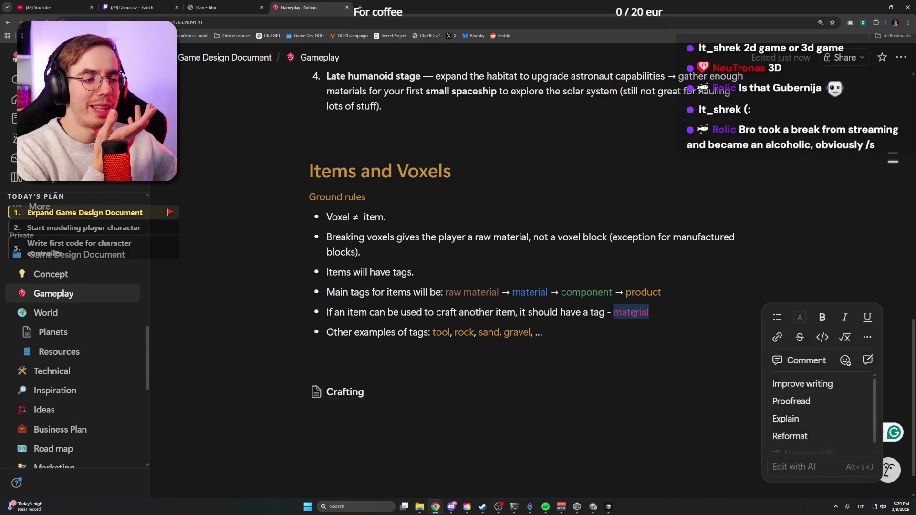
mouse_move(662, 314)
mouse_down()
mouse_move(600, 312)
mouse_move(651, 312)
mouse_up()
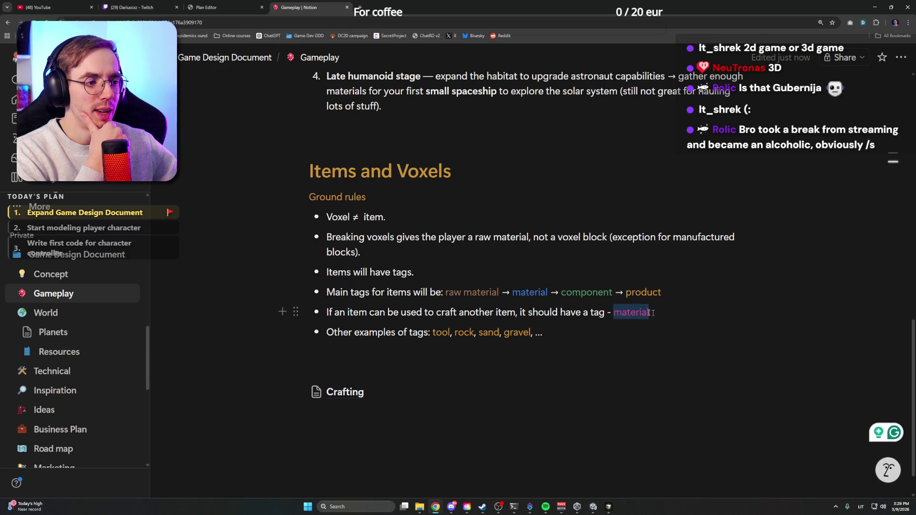
right_click(761, 308)
double_click(539, 293)
right_click(539, 293)
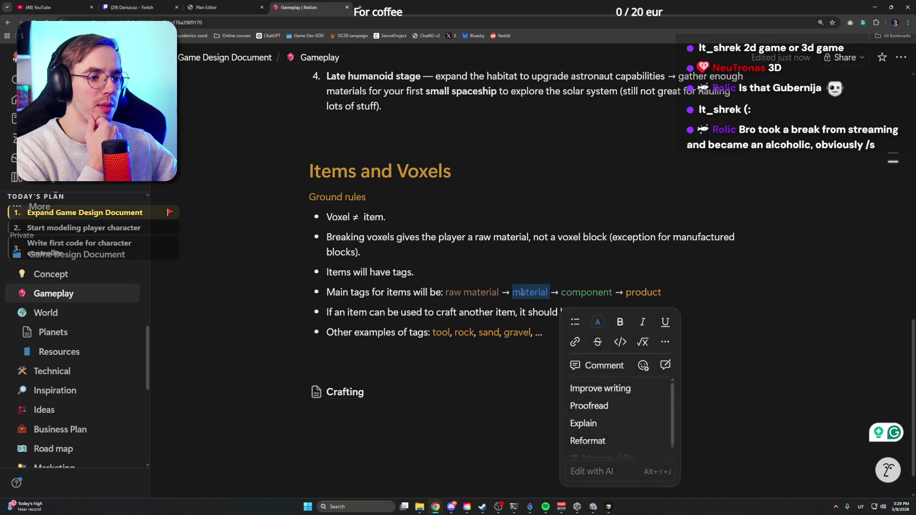
right_click(539, 293)
click(541, 293)
right_click(541, 293)
click(540, 293)
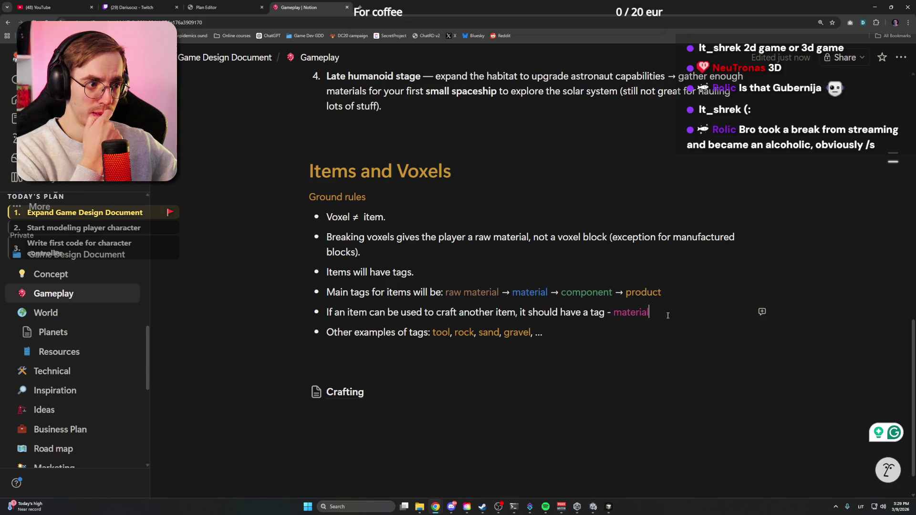
End the crafting line with 'material.' and the Main tags line with 'product.', then start a new bullet
double_click(636, 313)
click(653, 313)
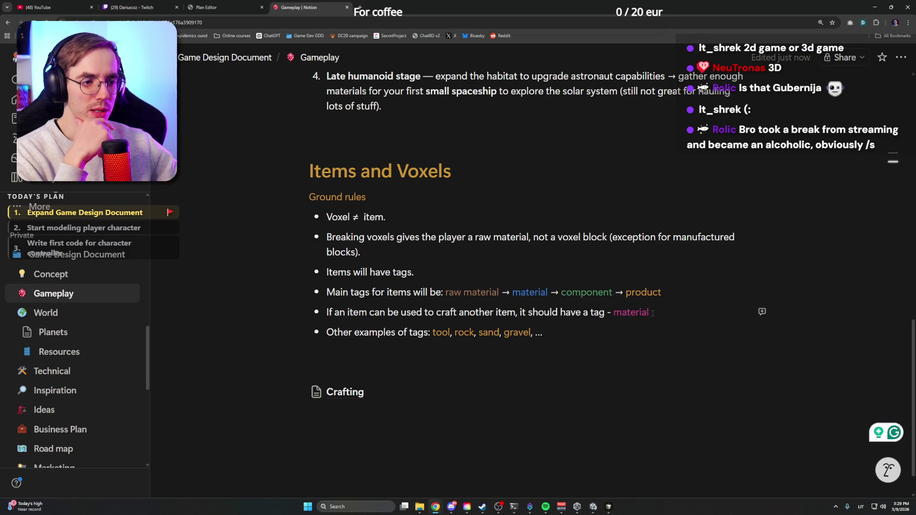
text(.)
key(Up)
key(End)
text(.)
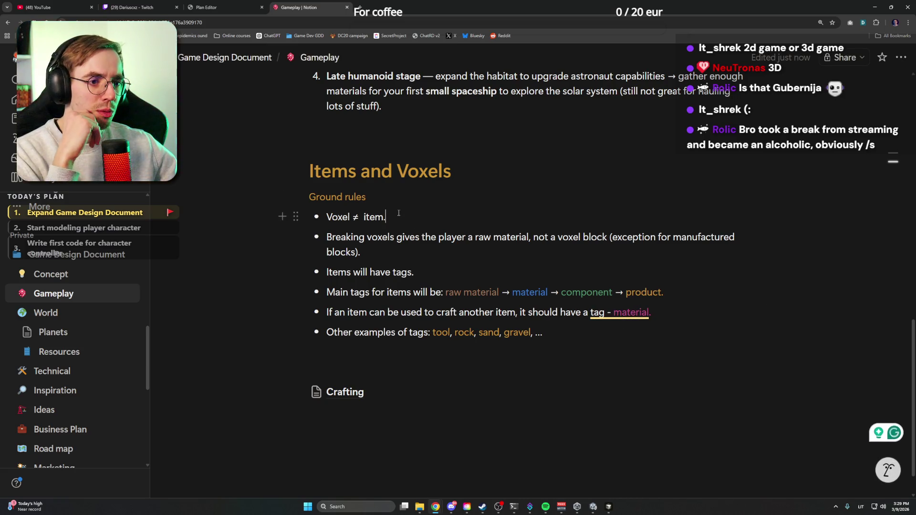
mouse_move(586, 341)
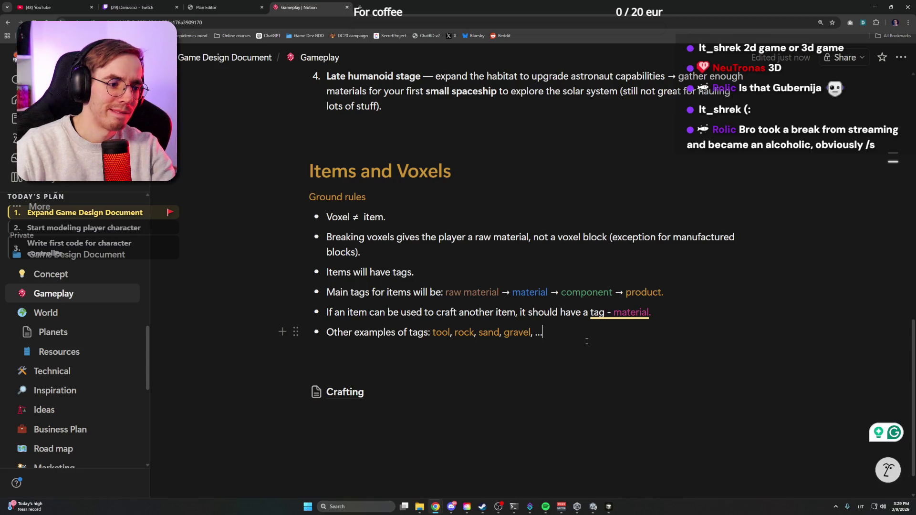
key(Return)
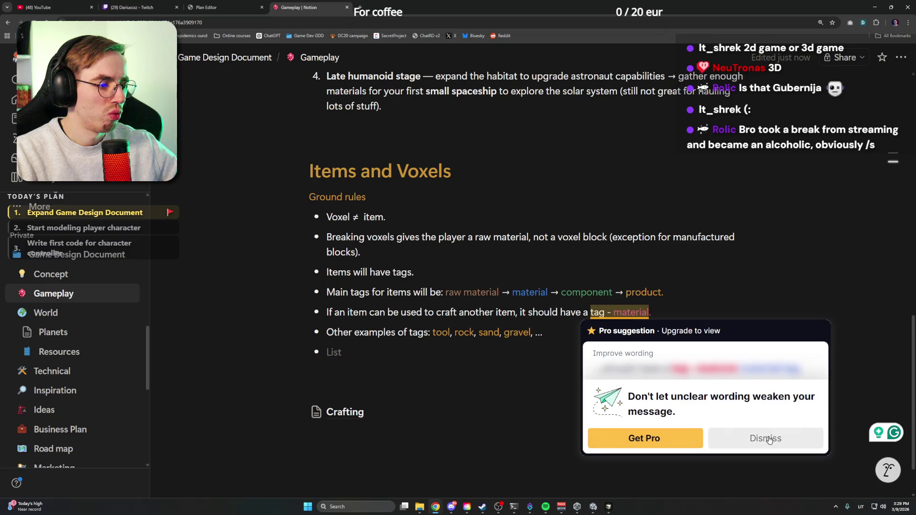
Dismiss the Grammarly card and nest the Main tags and crafting-tag bullets under 'Items will have tags.'
click(765, 438)
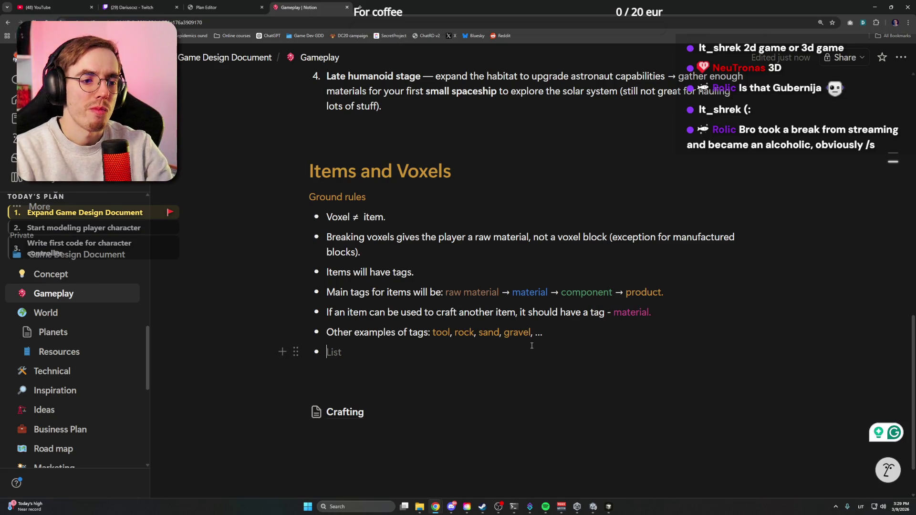
click(349, 286)
key(Tab)
key(Down)
key(Tab)
Nest the Other examples bullet too and add an empty bullet after the Breaking voxels rule
click(323, 334)
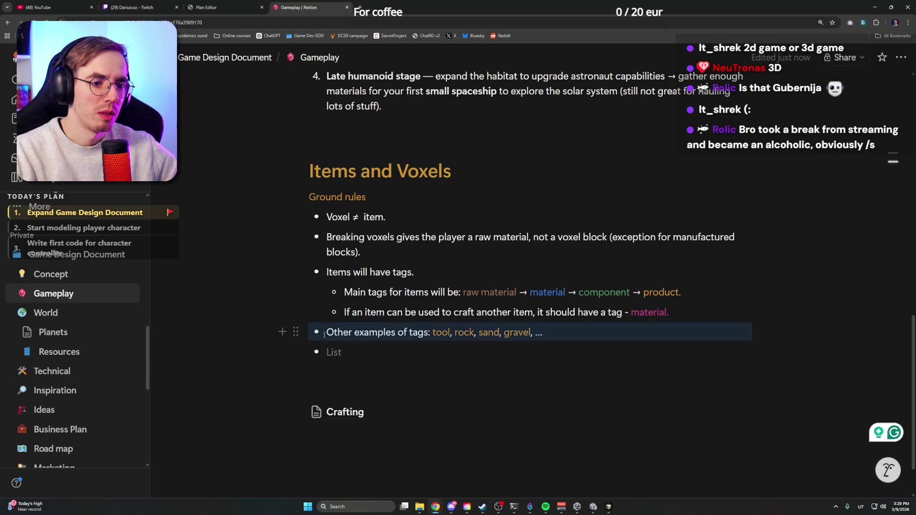
key(Tab)
click(376, 351)
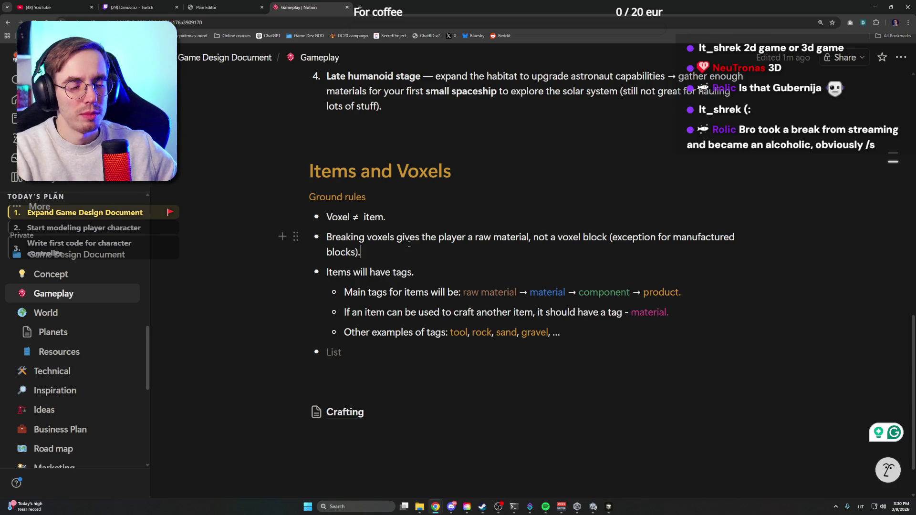
click(368, 254)
key(Return)
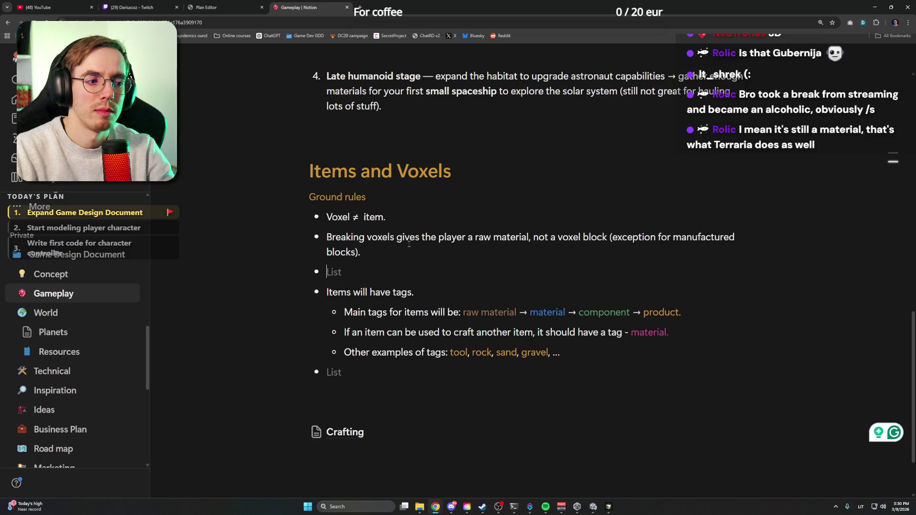
Colour the crafting-rule tag 'material' blue
double_click(646, 333)
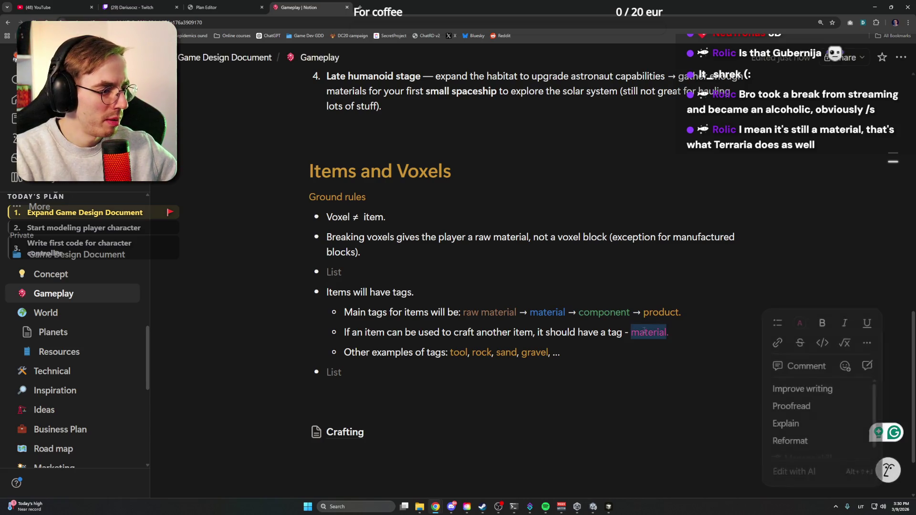
click(799, 323)
click(892, 169)
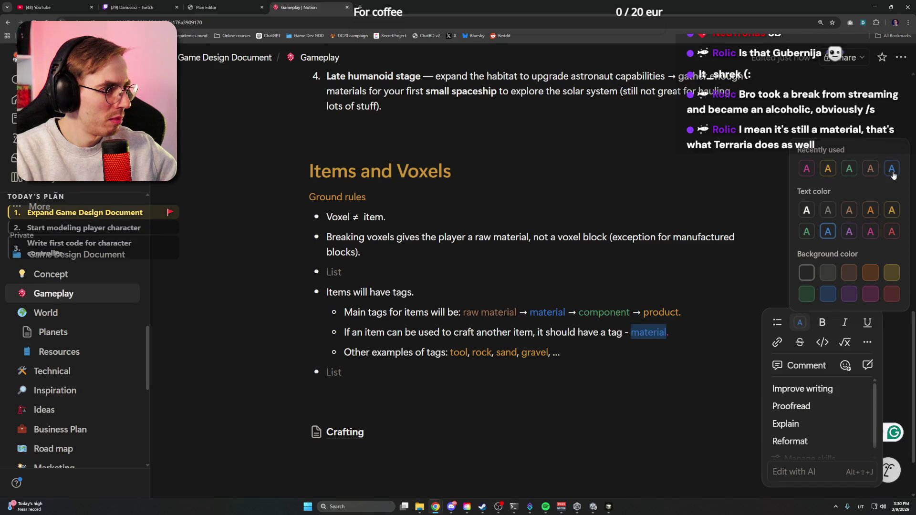
click(670, 332)
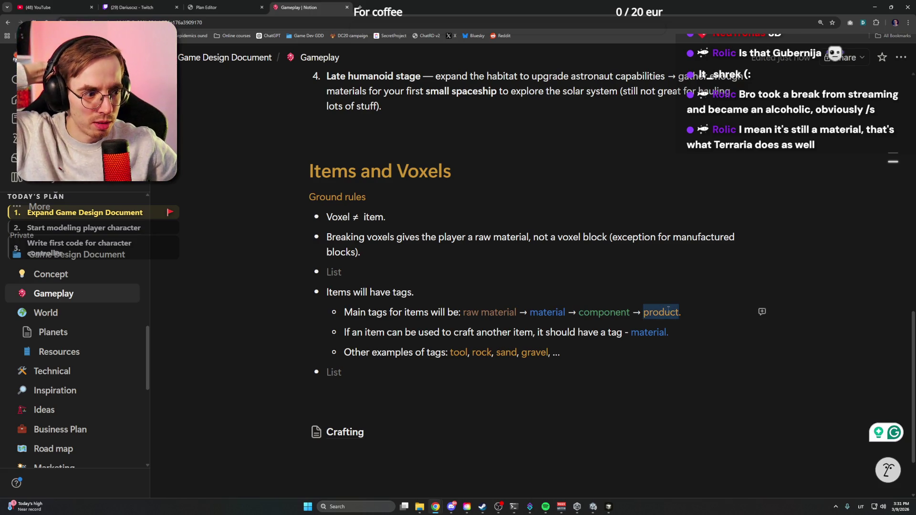
Review the words product and material, then move the caret to the bottom of the tags list
double_click(668, 312)
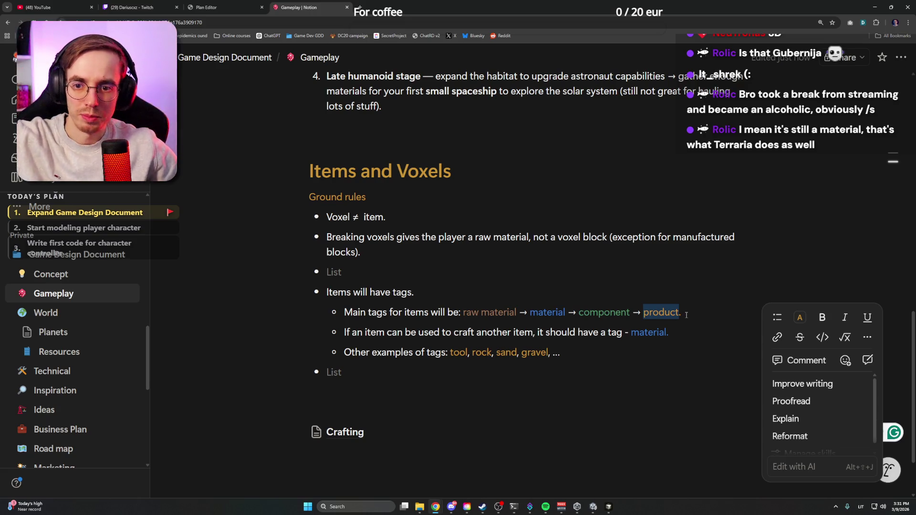
key(Escape)
double_click(661, 312)
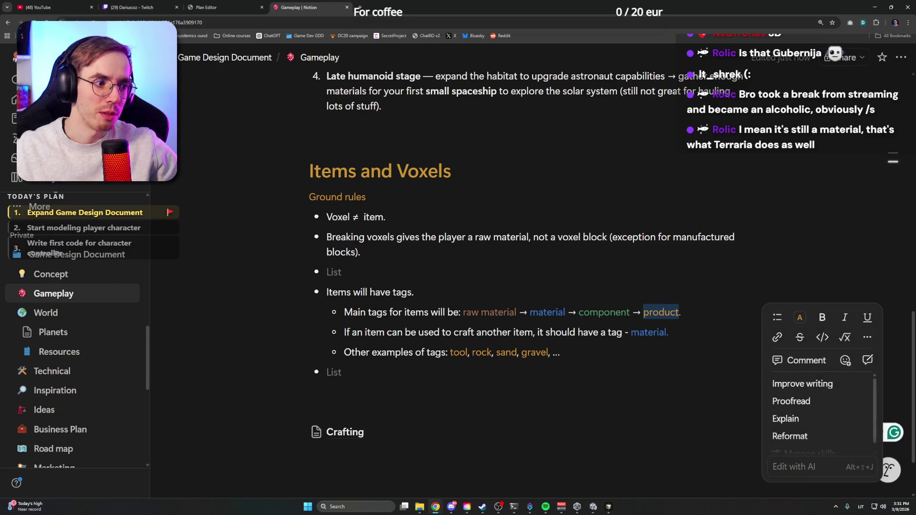
double_click(683, 312)
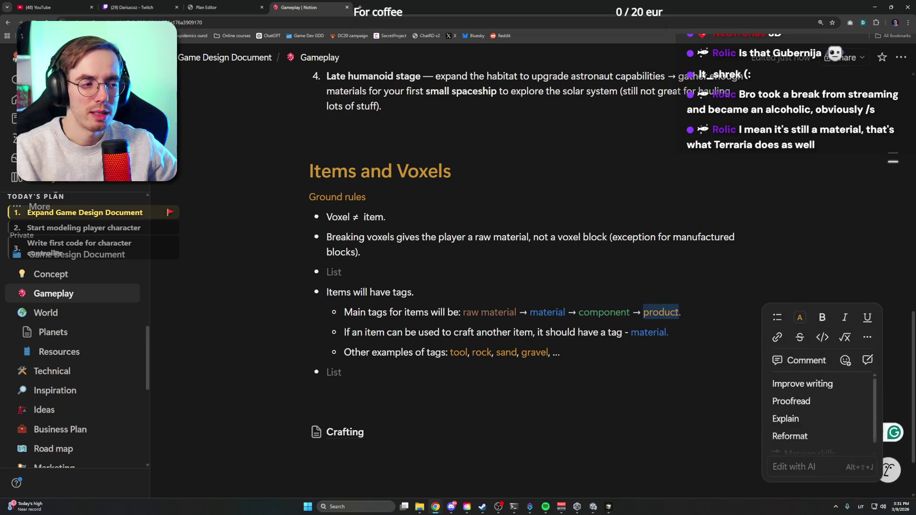
double_click(663, 332)
click(668, 332)
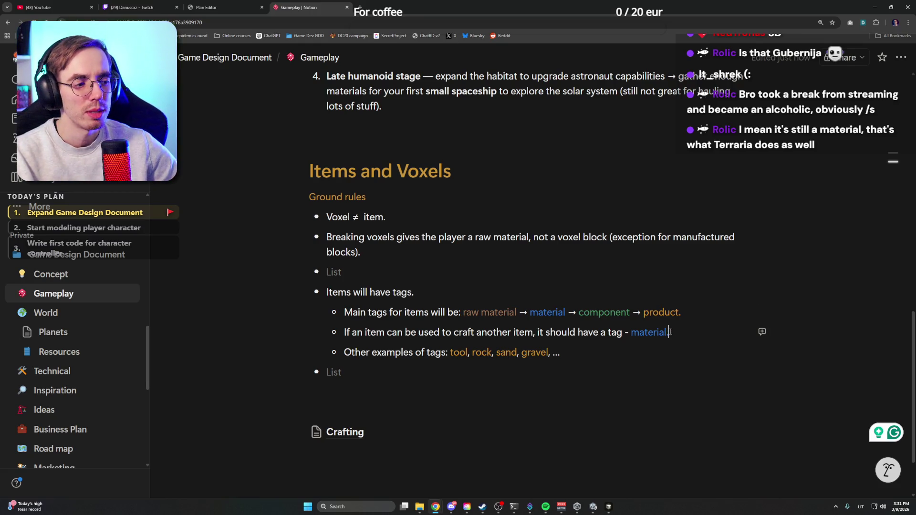
click(608, 344)
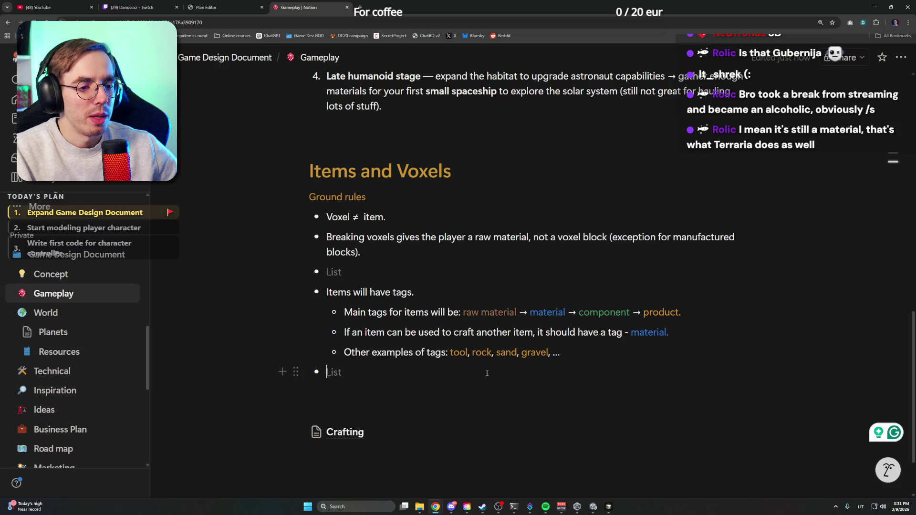
Add the rule "There are different ways of placing a block:" with an empty indented sub-bullet beneath
click(445, 268)
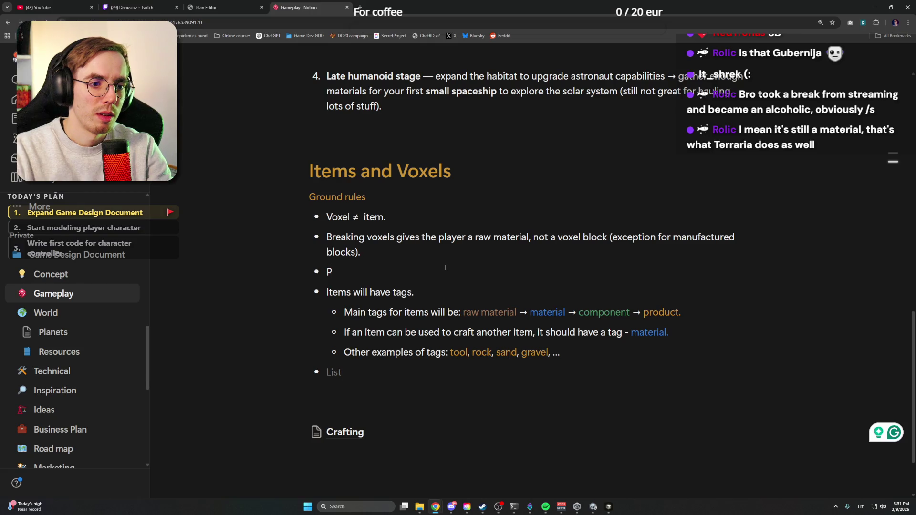
text(Wh)
key(BackSpace)
key(BackSpace)
text(There a)
key(BackSpace)
text(fferent ways of b)
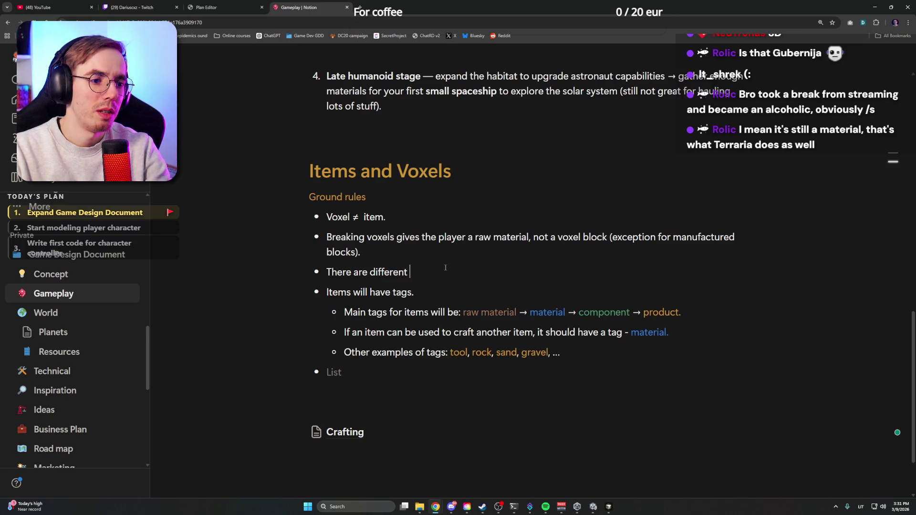
text(uilding a block.)
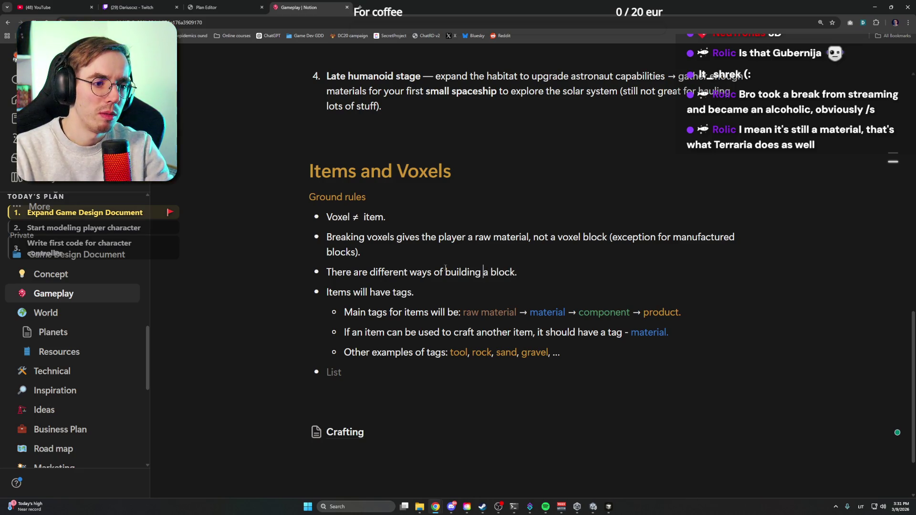
key(Left)
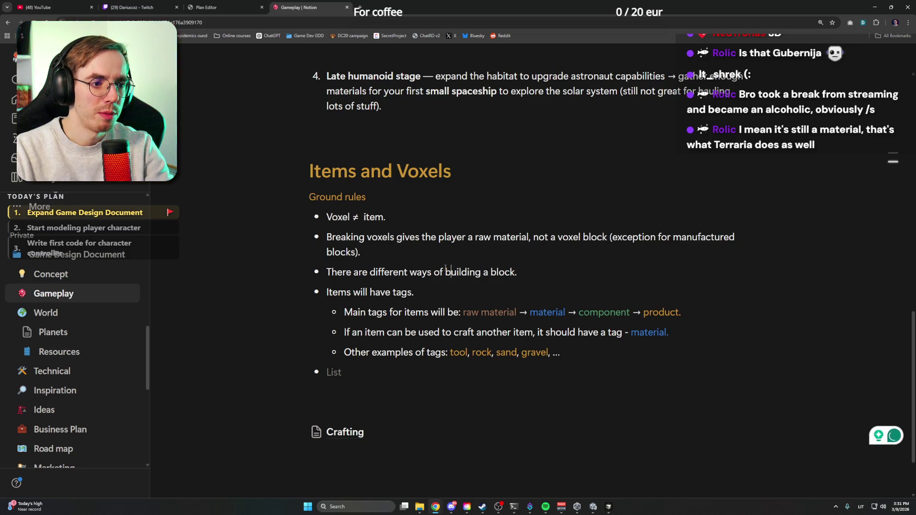
key(ctrl+shift+Left)
text(placing)
key(End)
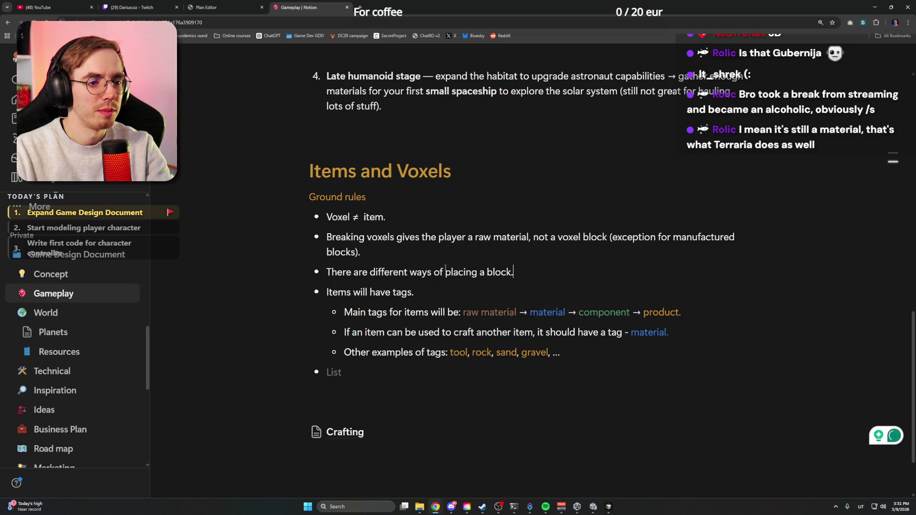
key(BackSpace)
key(BackSpace)
text(:)
key(Return)
key(Tab)
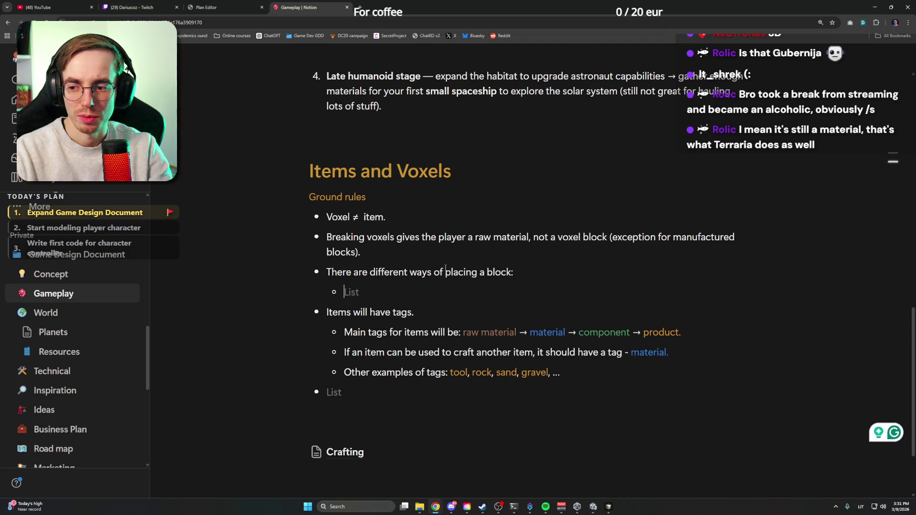
text(Block item converts in)
Write the sub-bullet "Block item converts into a voxel. For example - iron wall." and start another sub-bullet
key(BackSpace)
key(BackSpace)
key(BackSpace)
key(BackSpace)
key(BackSpace)
key(BackSpace)
text(places into a)
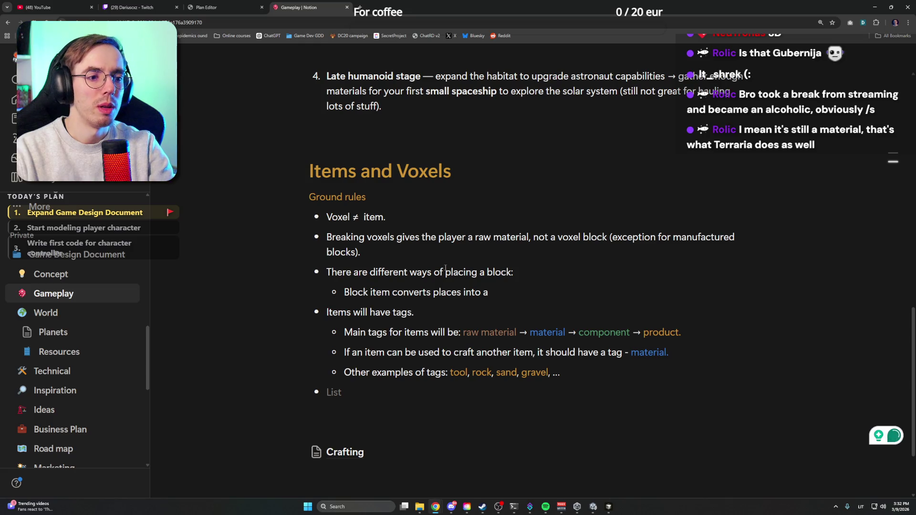
key(ctrl+shift+Left)
key(ctrl+shift+Left)
key(ctrl+shift+Left)
text(into )
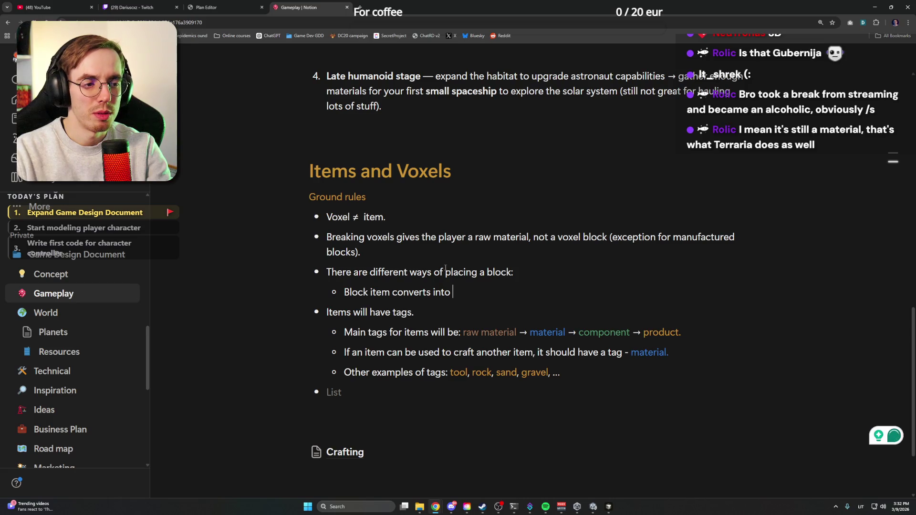
text(a voxel ()
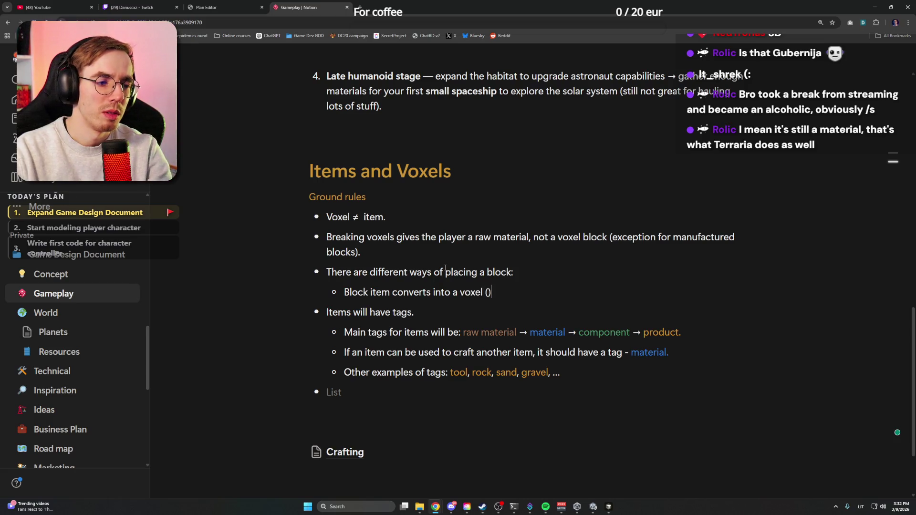
key(BackSpace)
key(BackSpace)
text(. For example -)
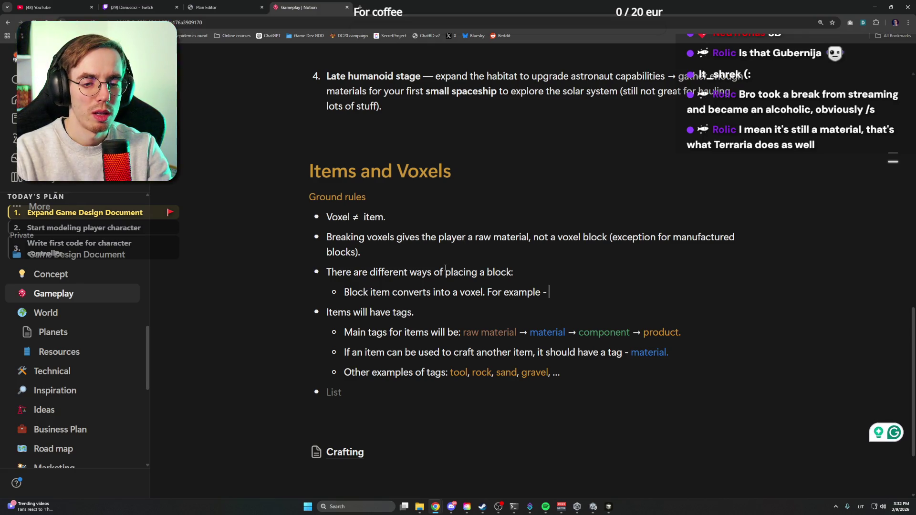
text(iro)
text(wall,)
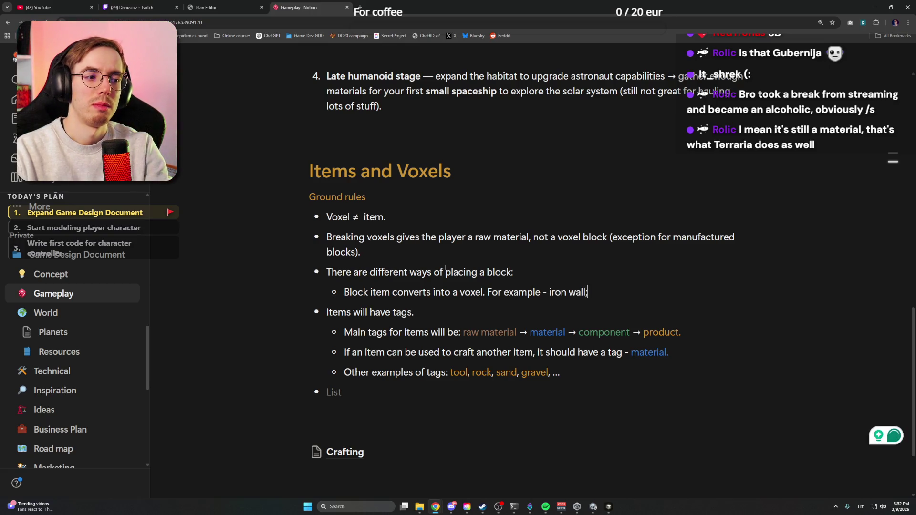
key(BackSpace)
text(.)
key(Return)
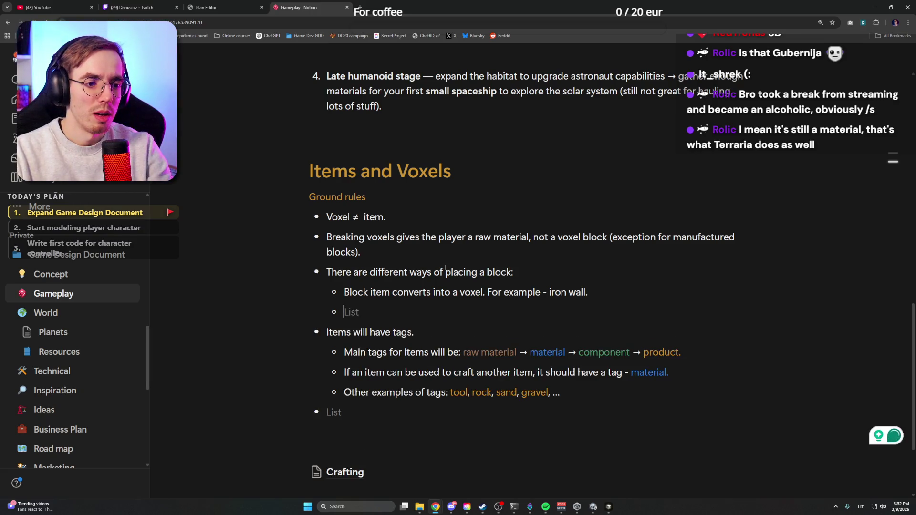
text(A few of )
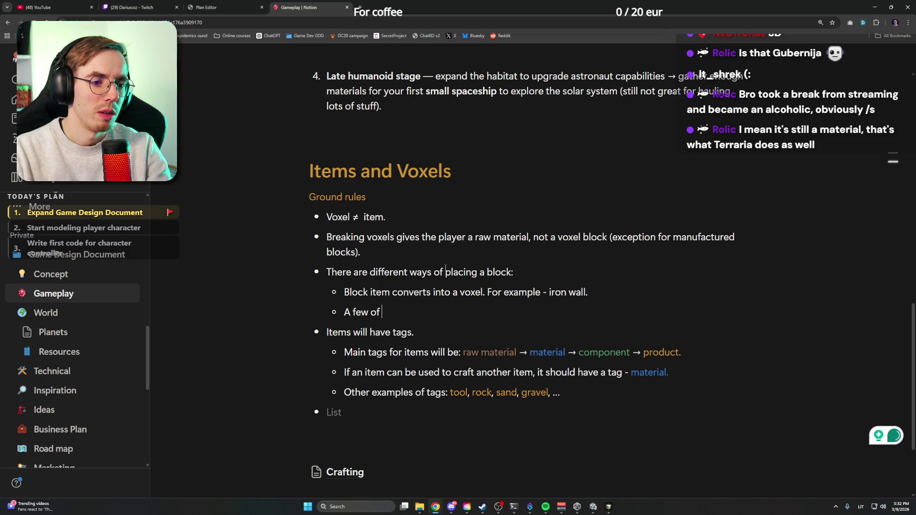
text(items)
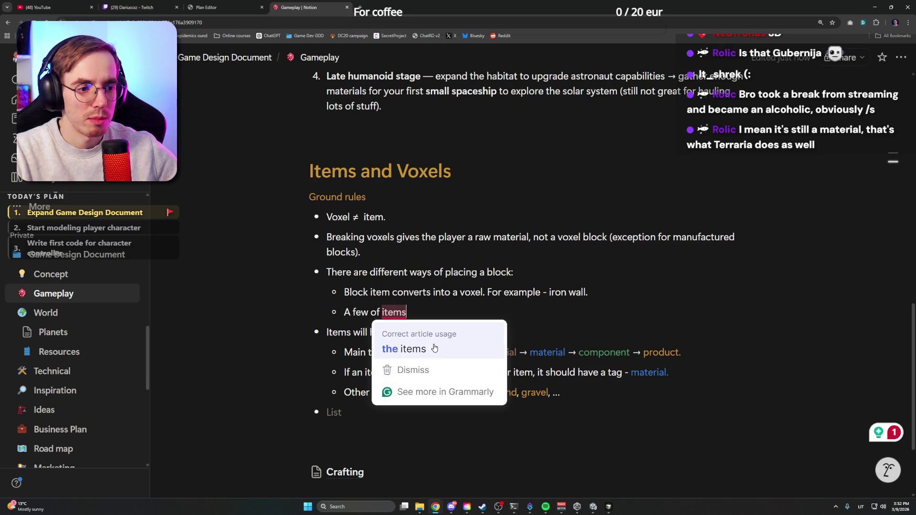
Rewrite the second sub-bullet: a single or few items convert into a voxel, e.g. 4 stone items per stone voxel
click(403, 348)
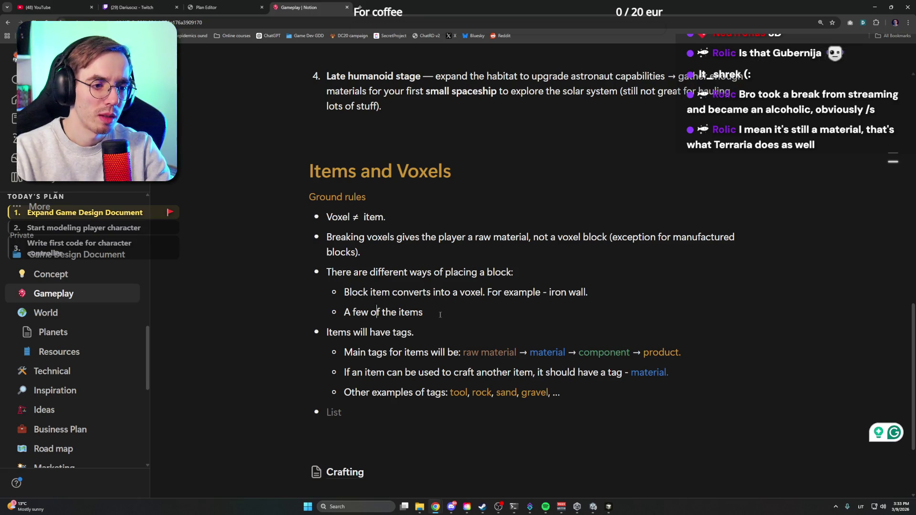
key(shift+Home)
text(Single of a few)
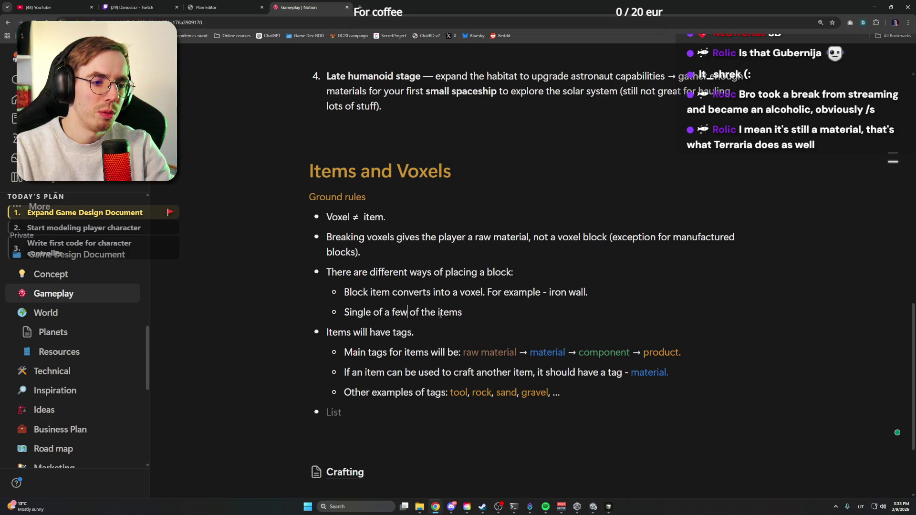
key(ctrl+shift+Right)
key(BackSpace)
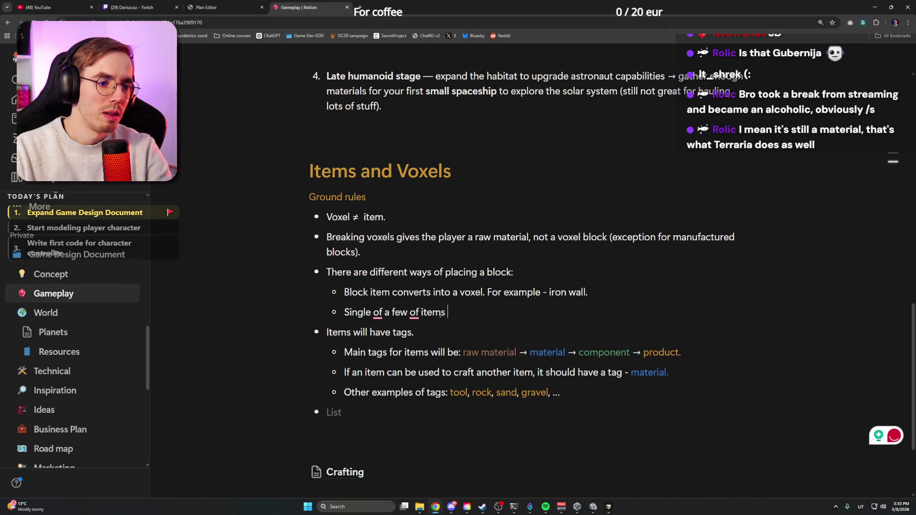
text(pla)
text(nverts into a voxel)
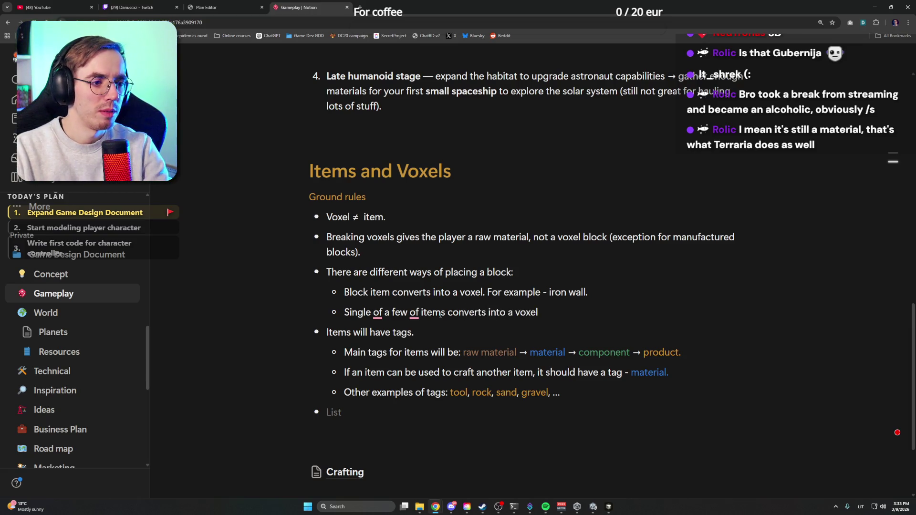
text(For example -)
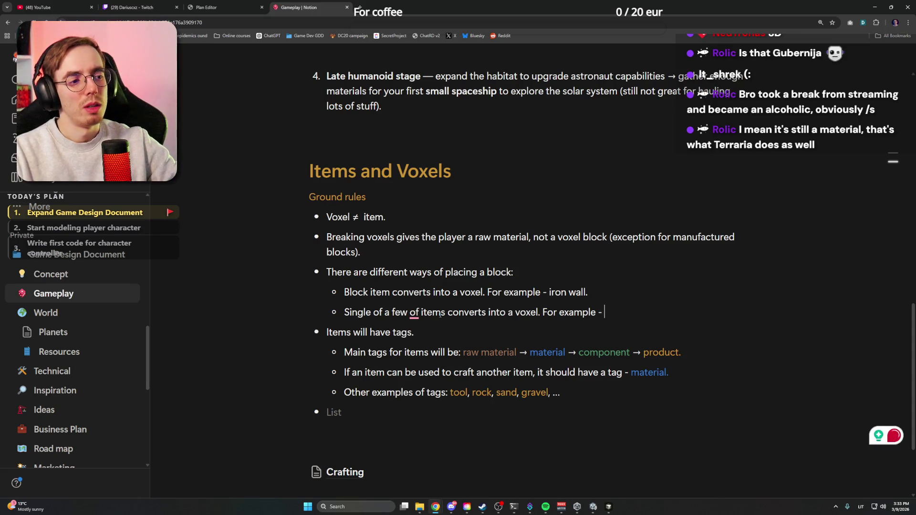
text( 4)
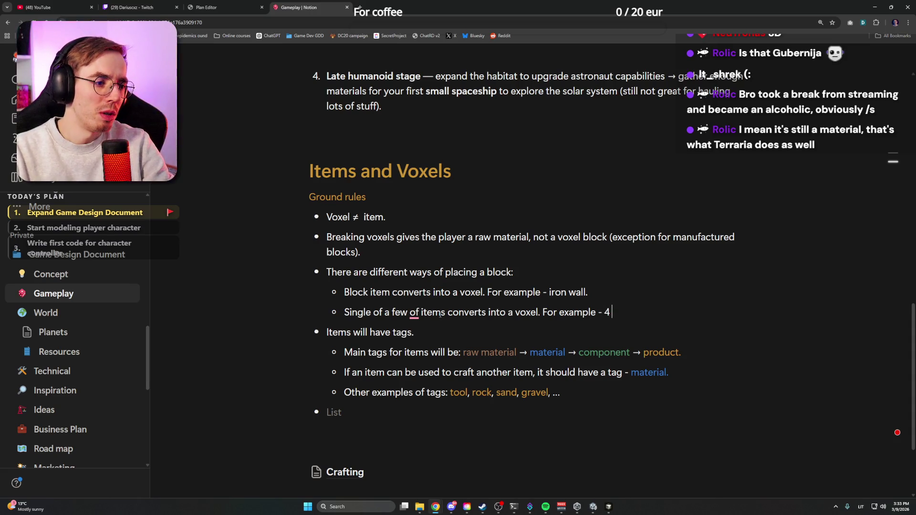
text( stone)
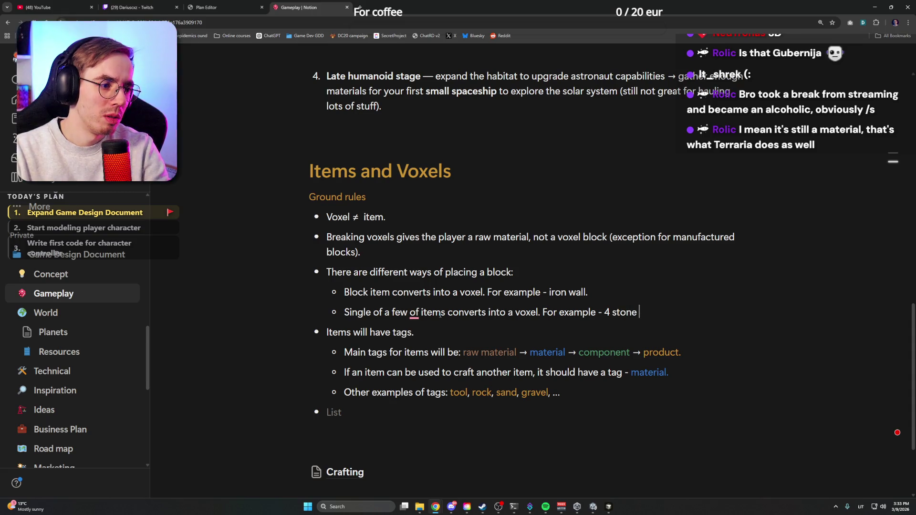
text(ems pla)
key(BackSpace)
text(re )
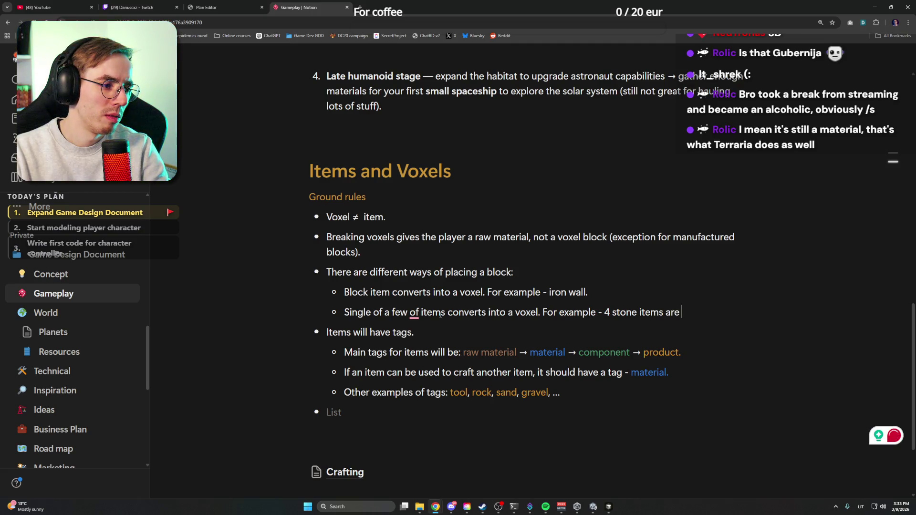
text(needed for stone )
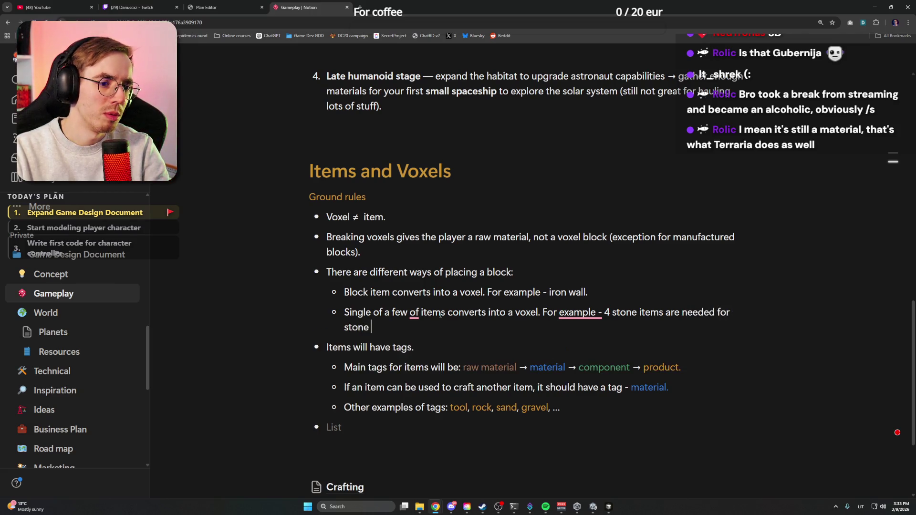
text(voxel)
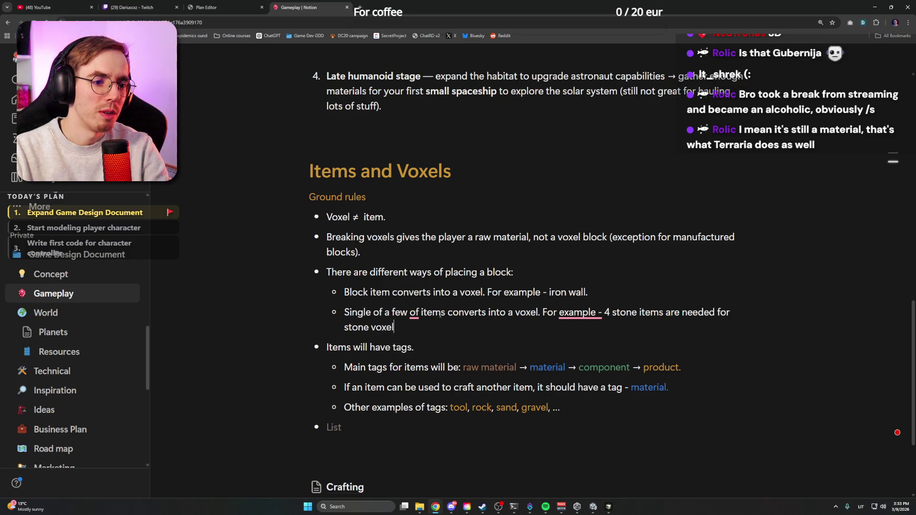
text(.)
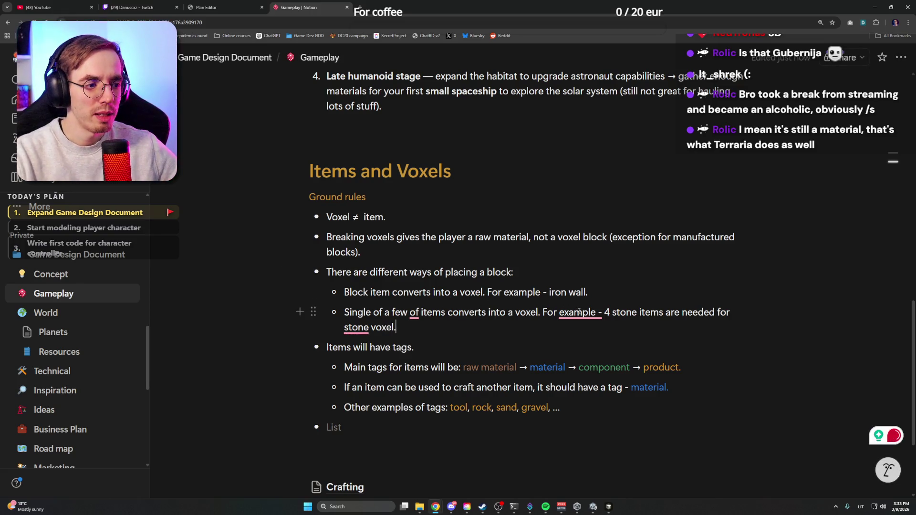
click(605, 349)
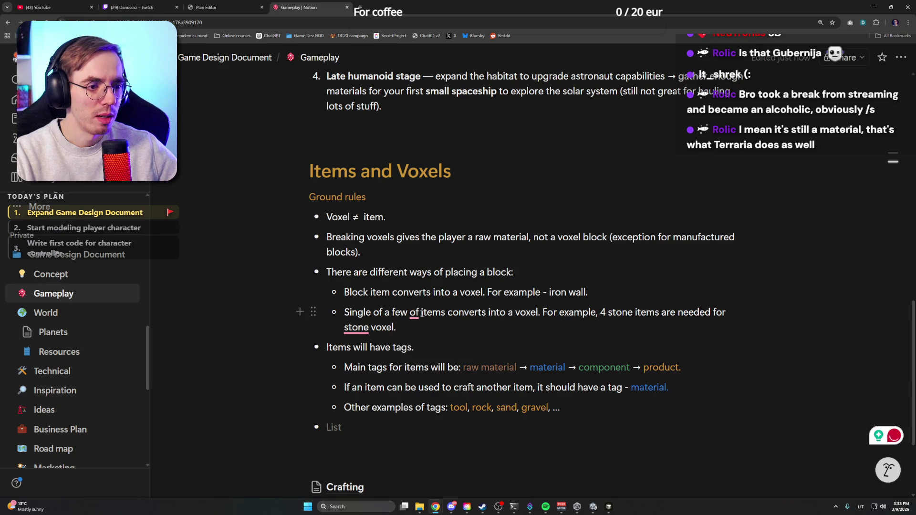
Accept Grammarly fixes: drop the extra 'of' and change it to 'a stone voxel'
click(396, 327)
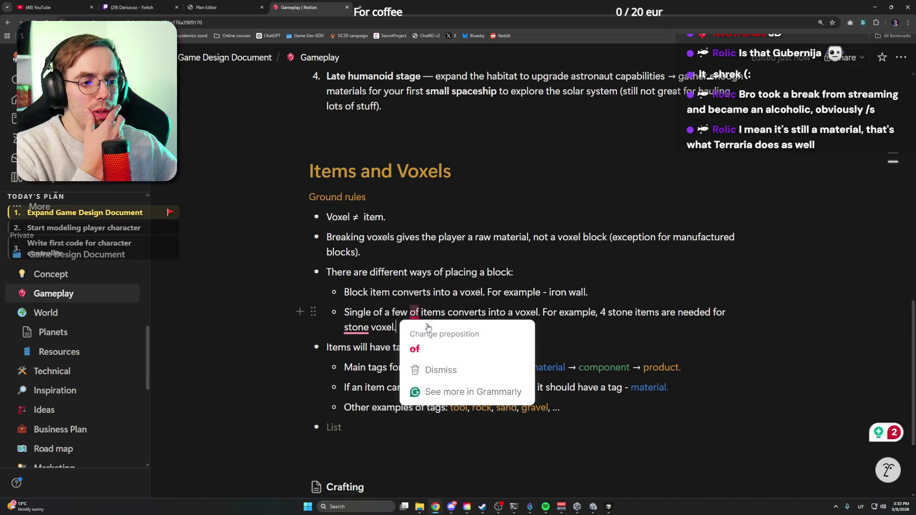
click(423, 348)
click(730, 348)
drag(344, 327, 396, 328)
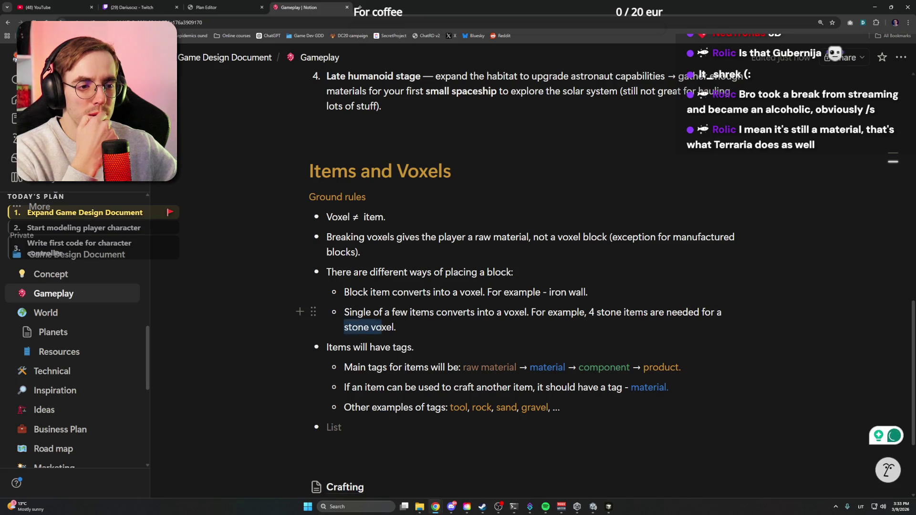
click(397, 328)
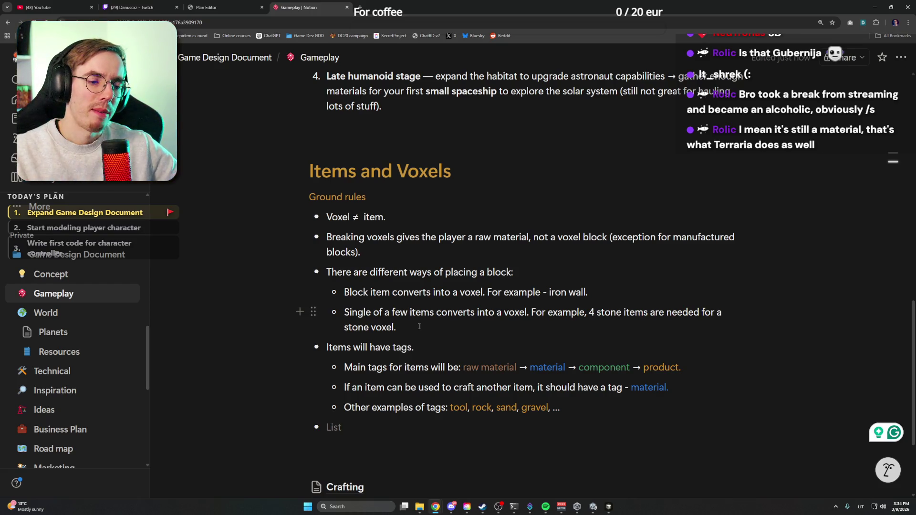
Start a new empty sub-bullet below the stone voxel example
key(Return)
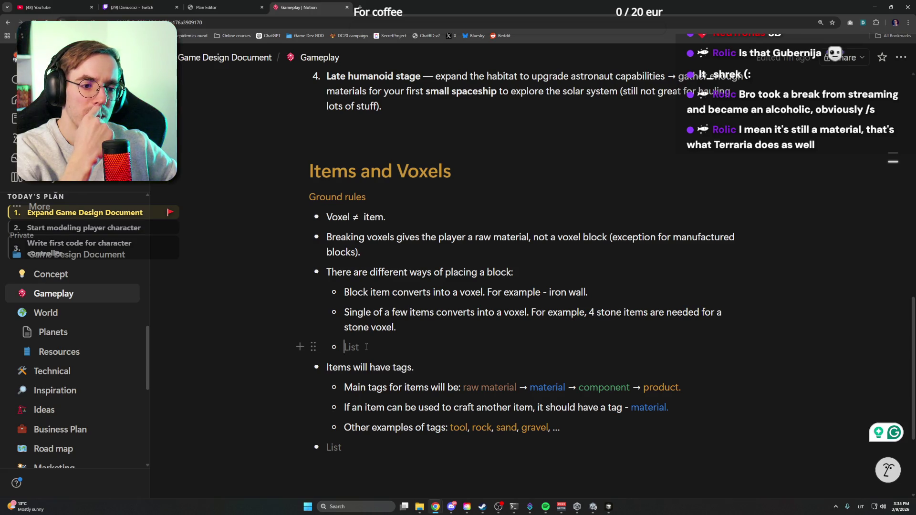
text(Construction )
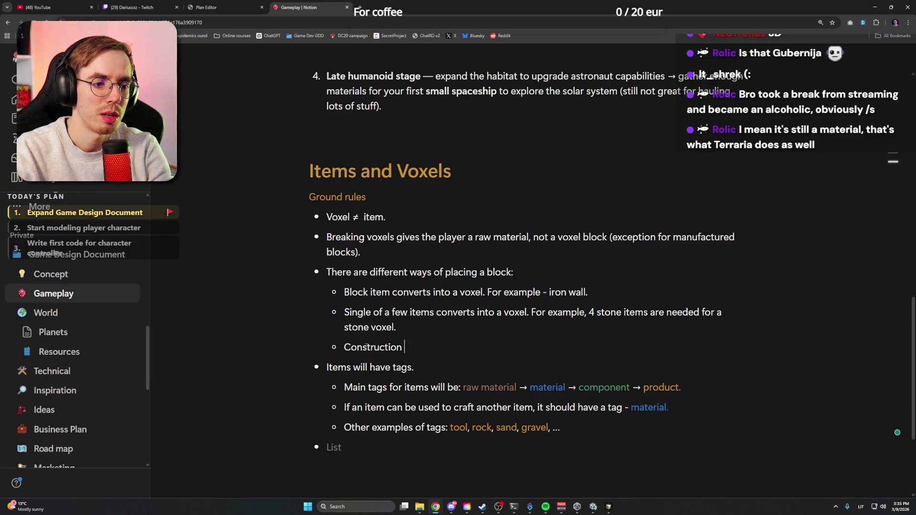
text(voxel.)
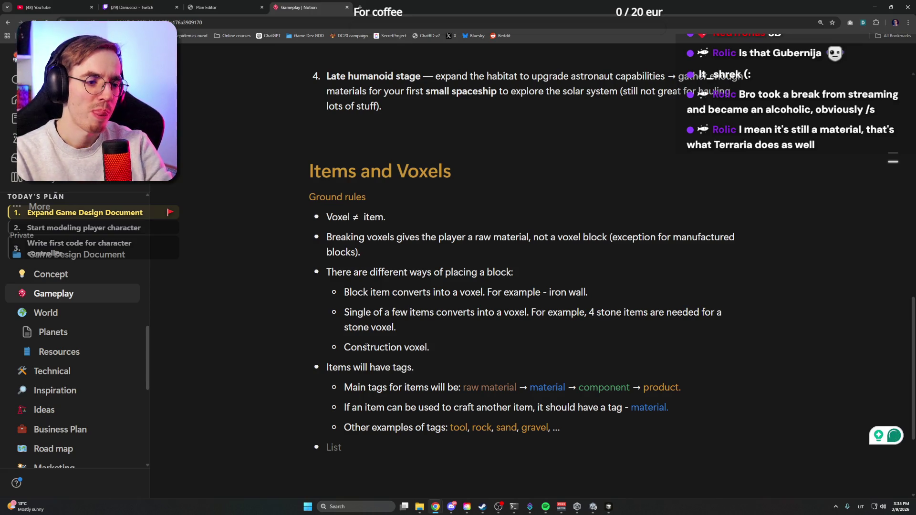
text( Some voxels will re)
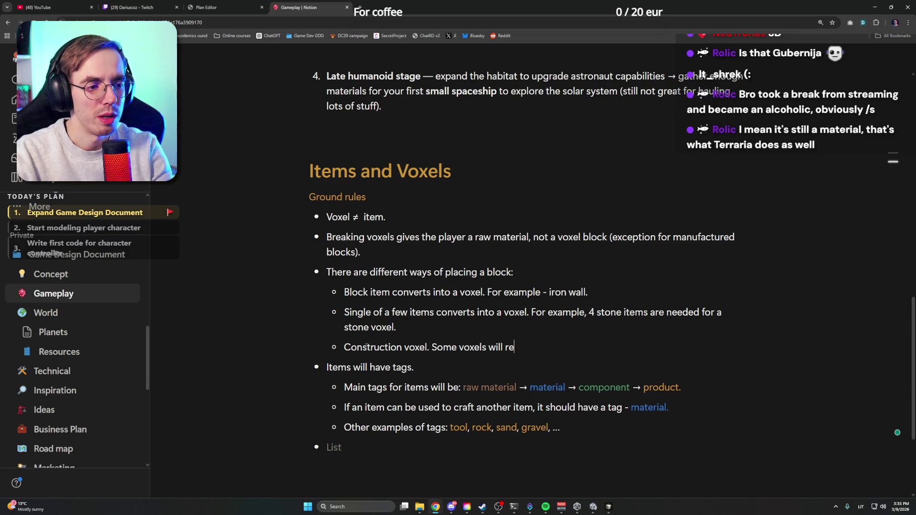
text(c)
Write "Construction voxel. Some voxels will require tools and materials for them to be finished", fixing typos
key(BackSpace)
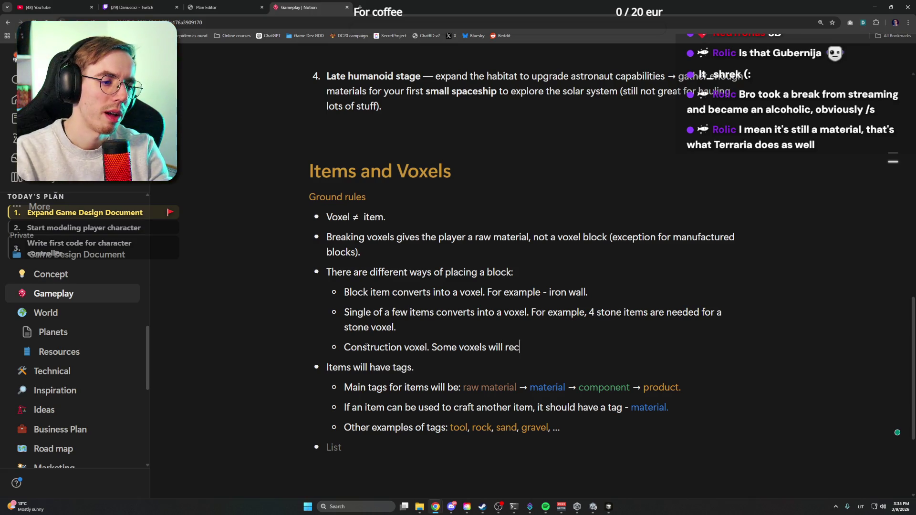
text(a)
key(BackSpace)
text(ire)
mouse_move(444, 348)
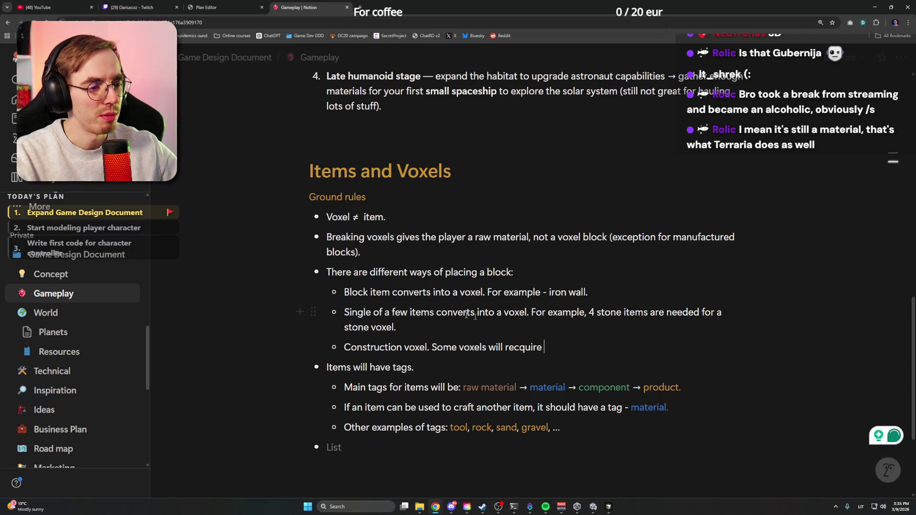
double_click(522, 347)
click(526, 383)
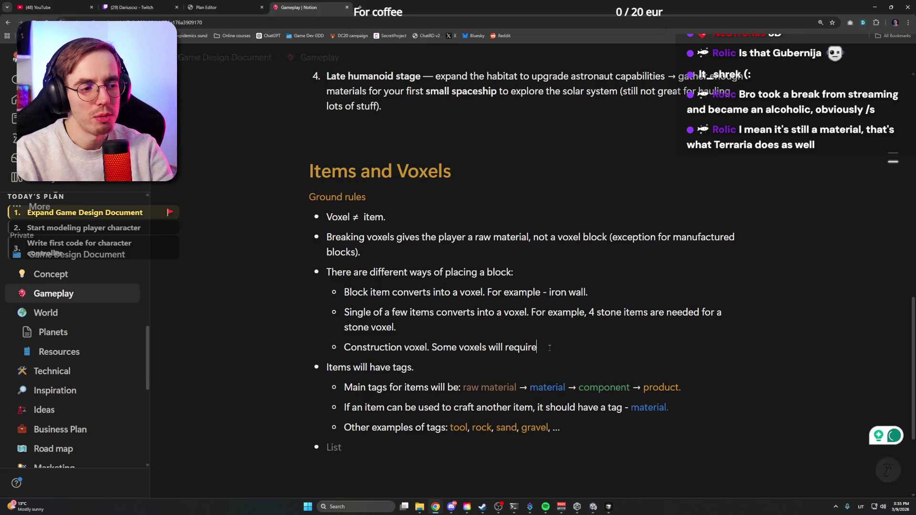
text( tool)
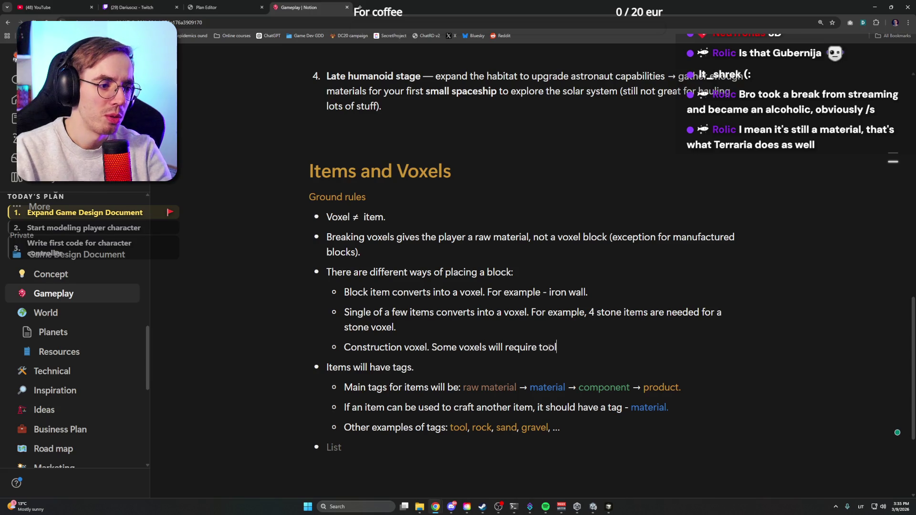
text(s and)
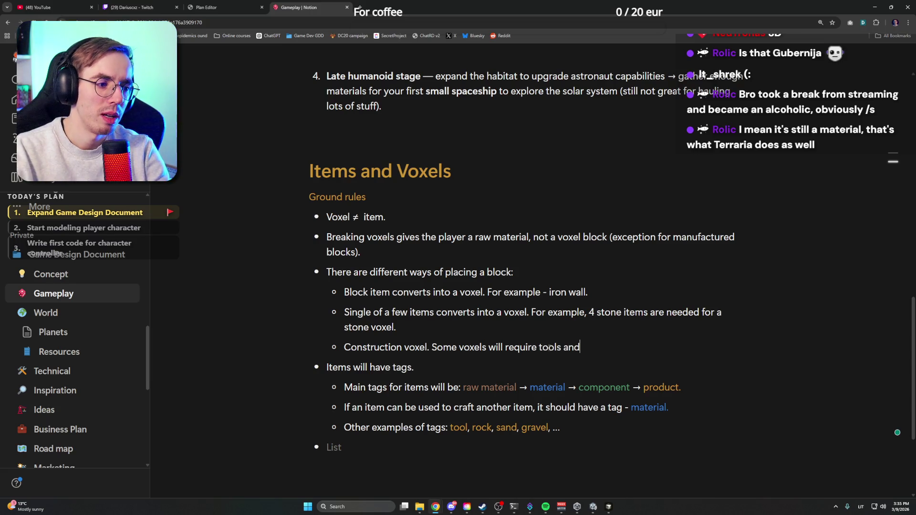
text( materials)
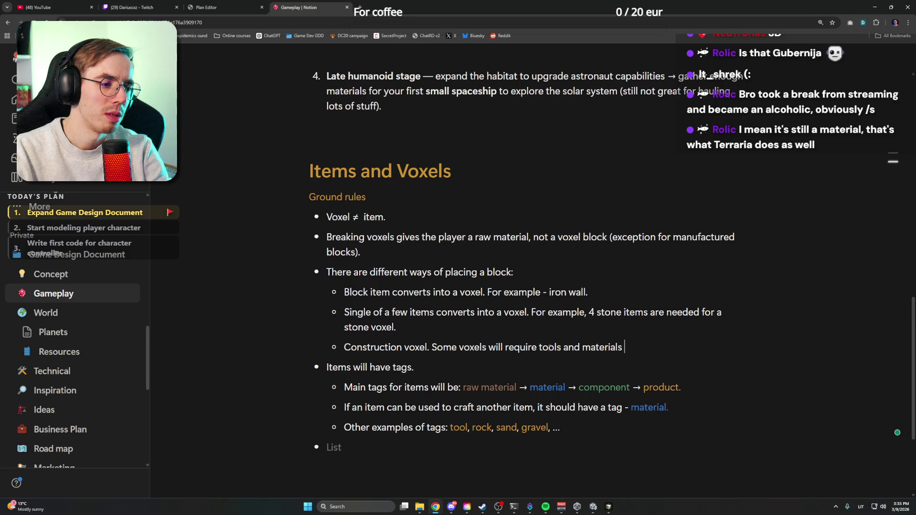
text( for them to)
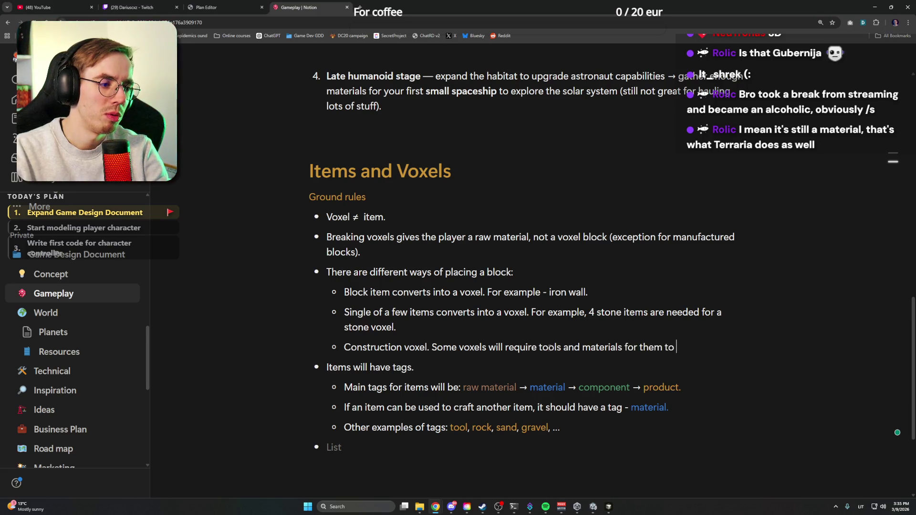
key(BackSpace)
key(BackSpace)
text(to be finished in)
key(BackSpace)
key(BackSpace)
key(BackSpace)
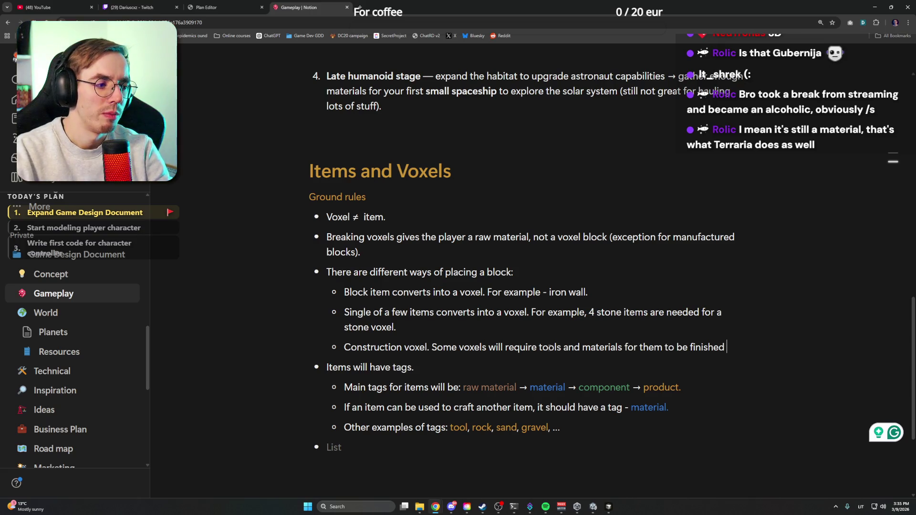
text(in some)
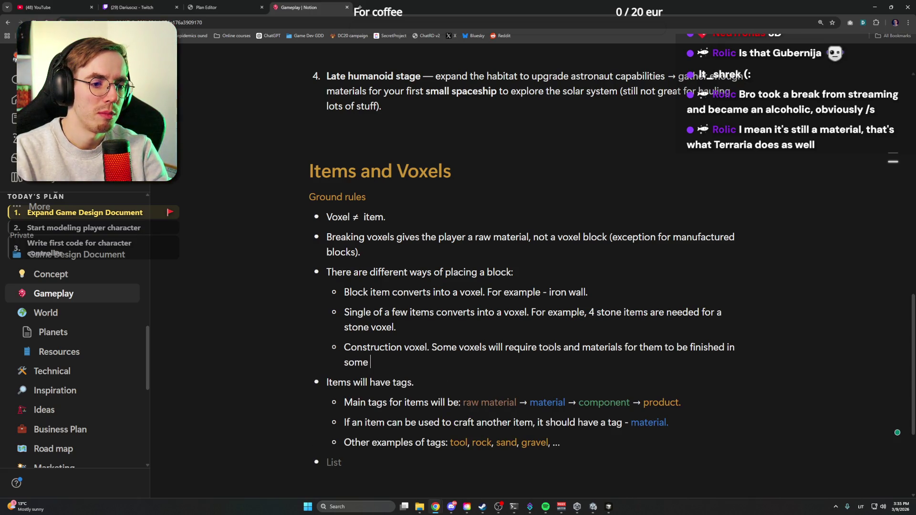
key(BackSpace)
key(BackSpace)
key(BackSpace)
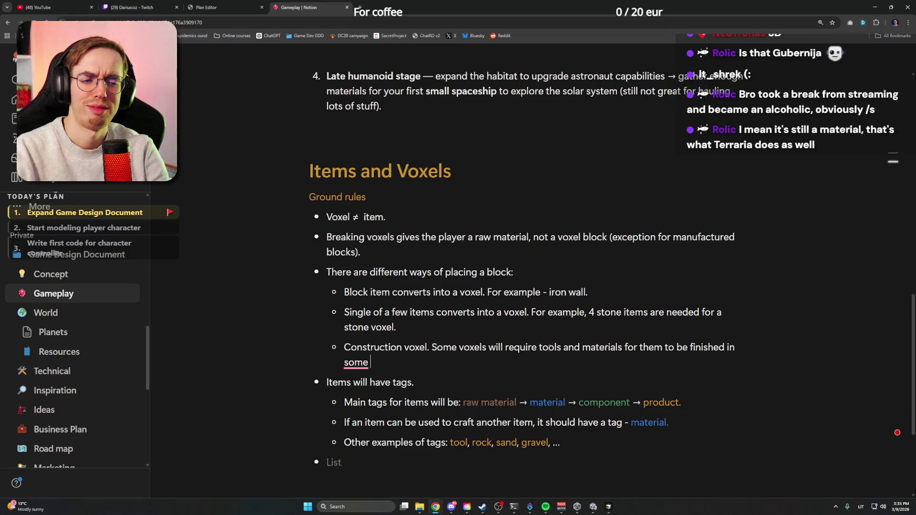
key(BackSpace)
key(BackSpace)
key(BackSpace)
key(BackSpace)
key(BackSpace)
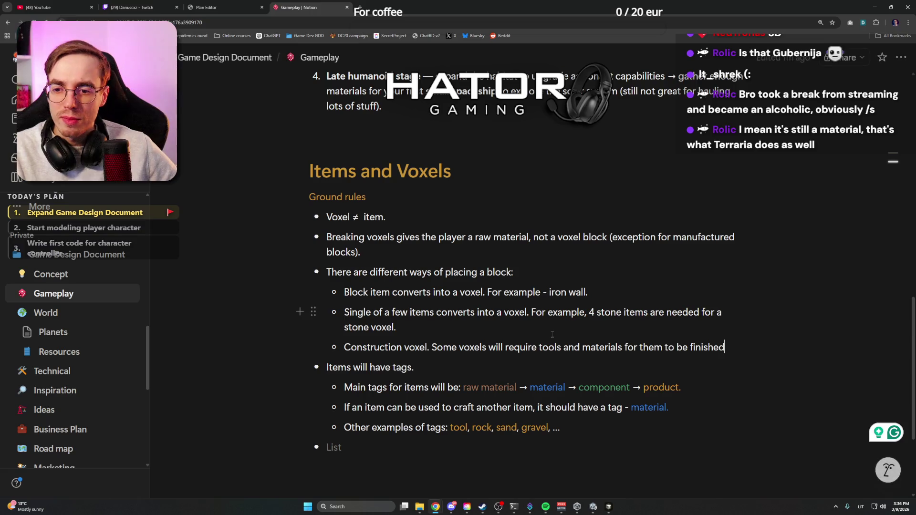
mouse_move(429, 447)
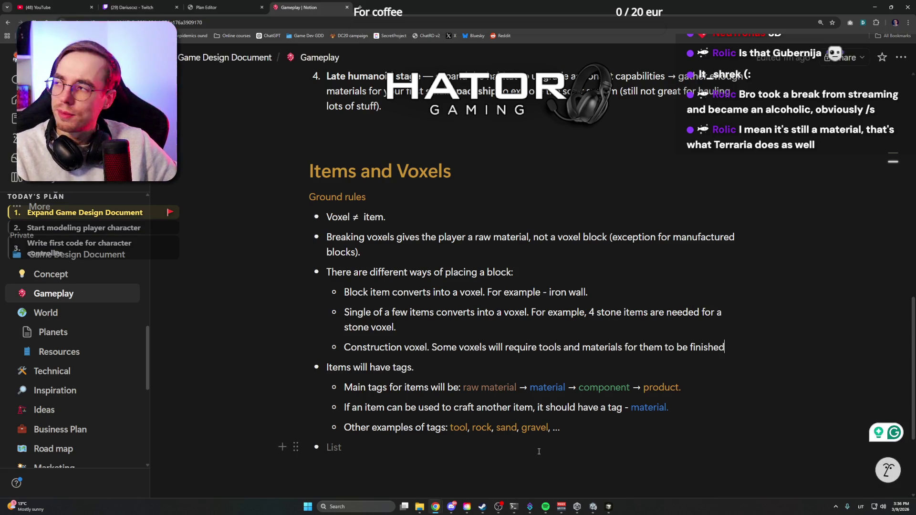
click(451, 507)
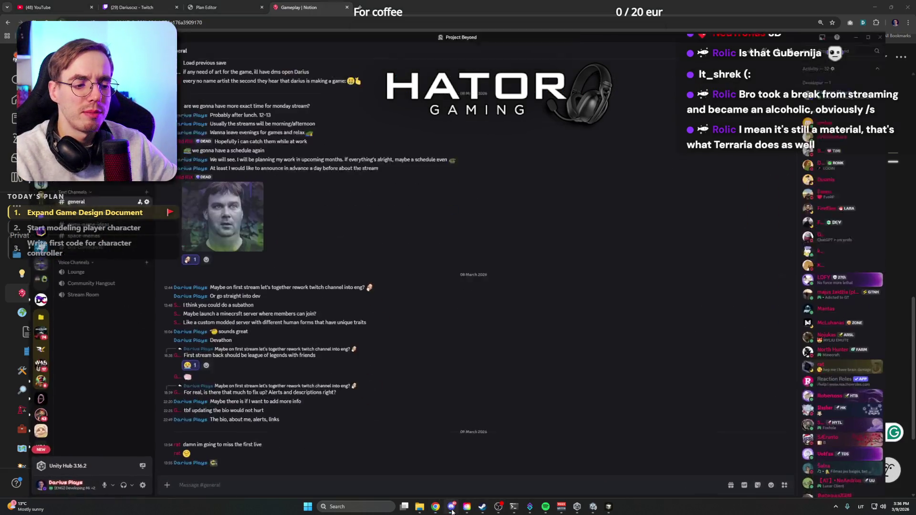
click(452, 507)
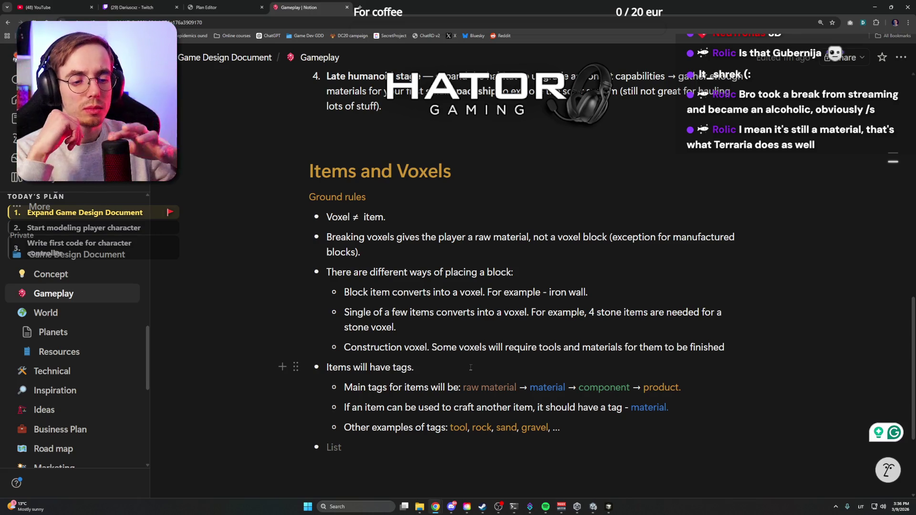
click(736, 349)
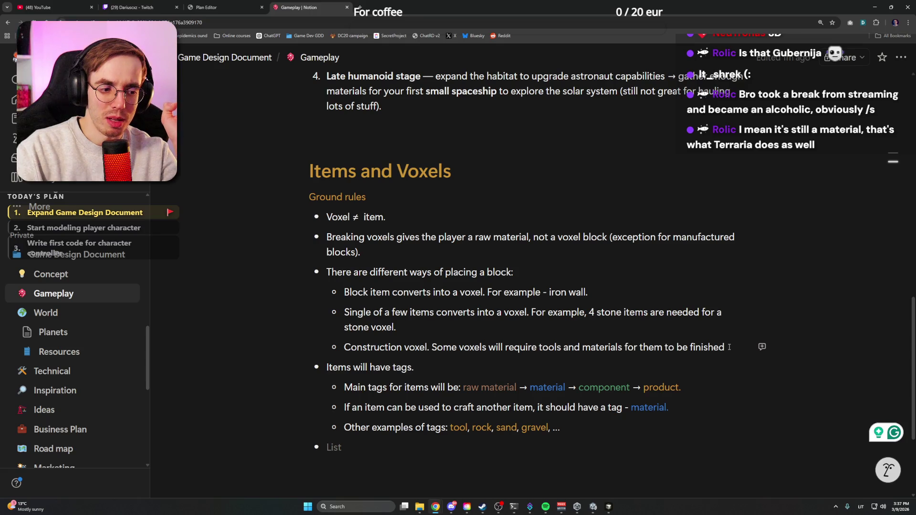
click(729, 348)
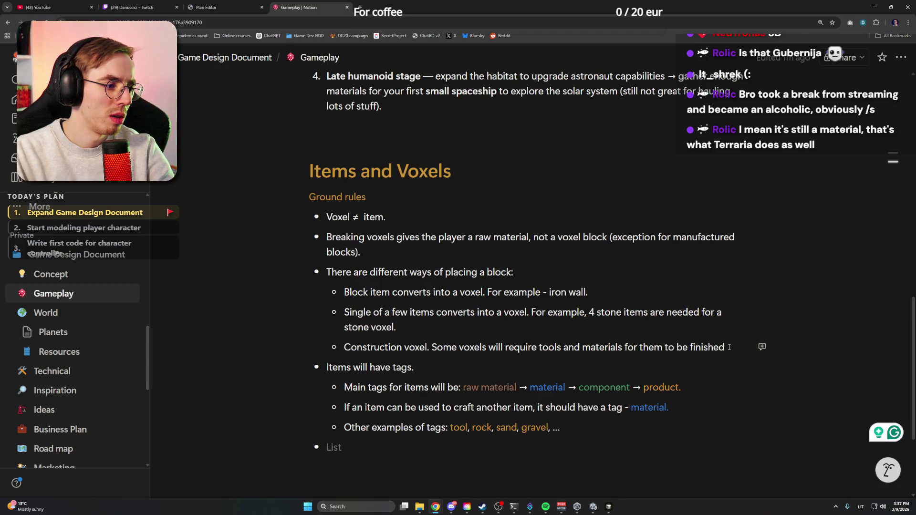
text( and con)
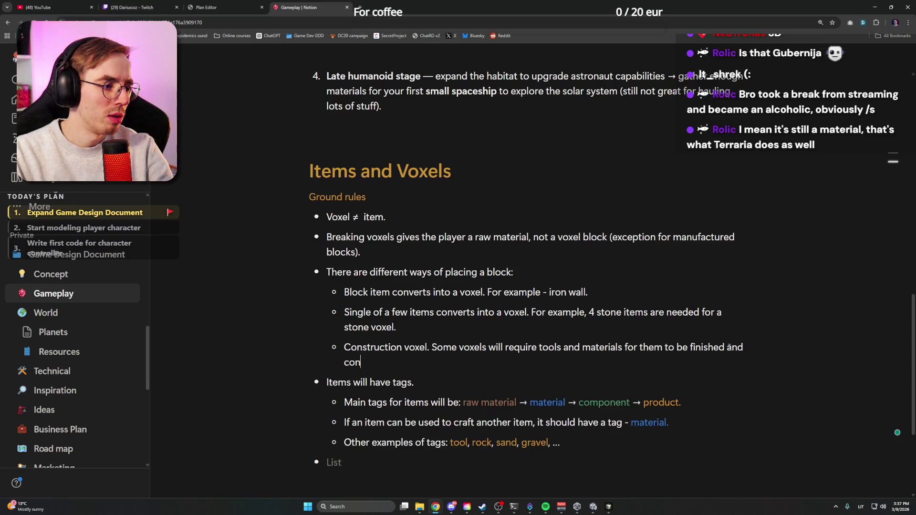
text(structed in time )
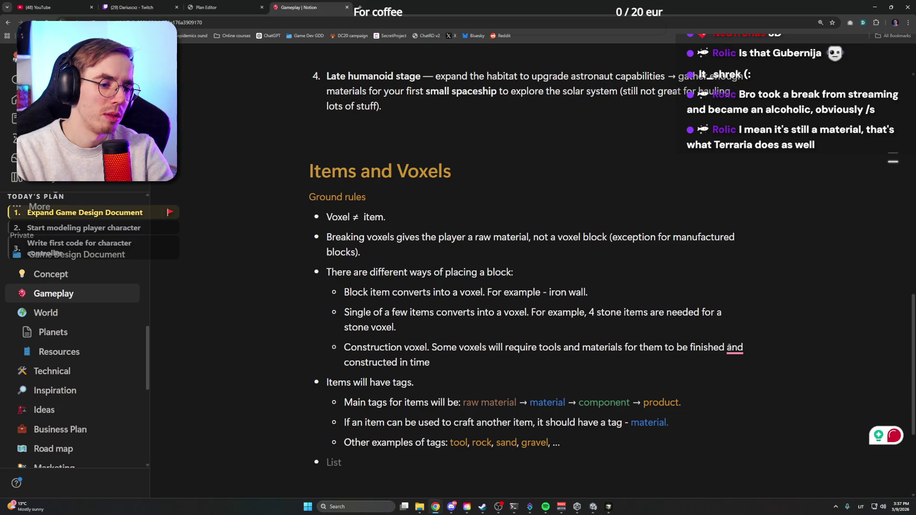
text(by a apl)
Finish the bullet with "and constructed in time by a player or a machine." and remove the empty bullet
key(BackSpace)
key(BackSpace)
key(BackSpace)
text(player or a machine.)
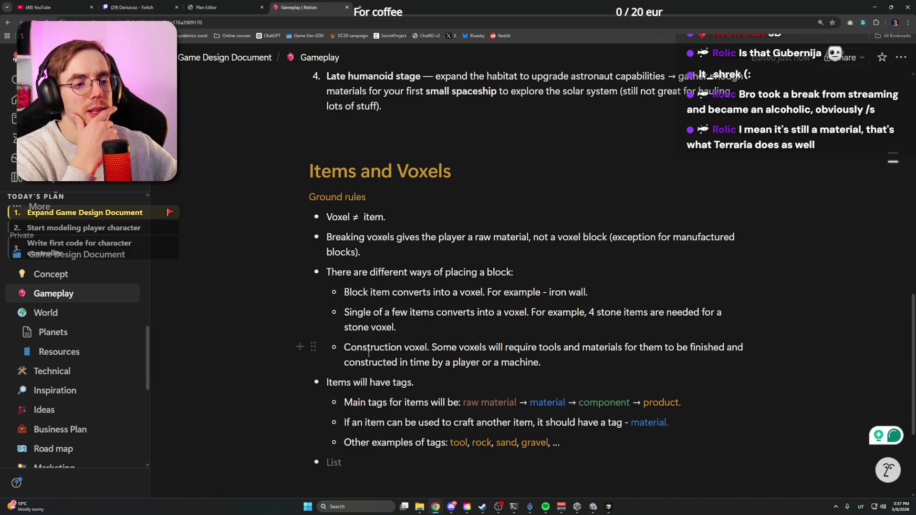
click(456, 347)
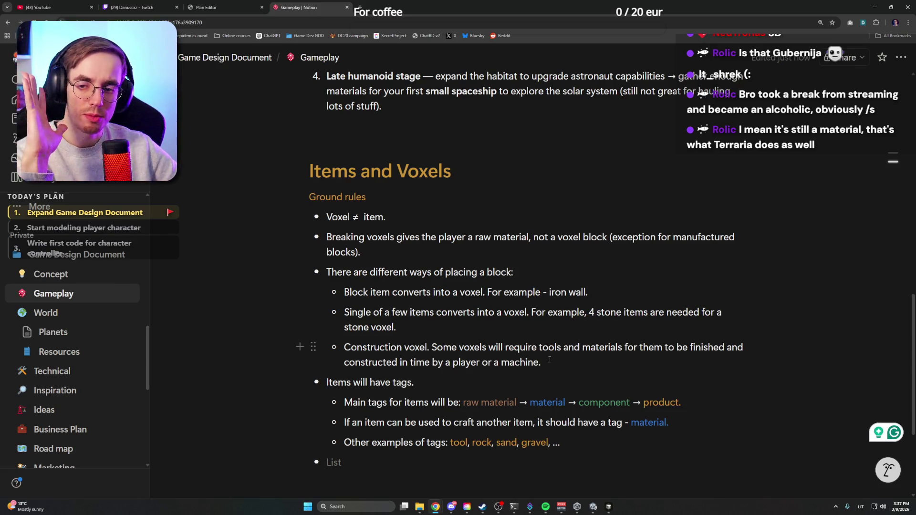
scroll(550, 360, down, 2)
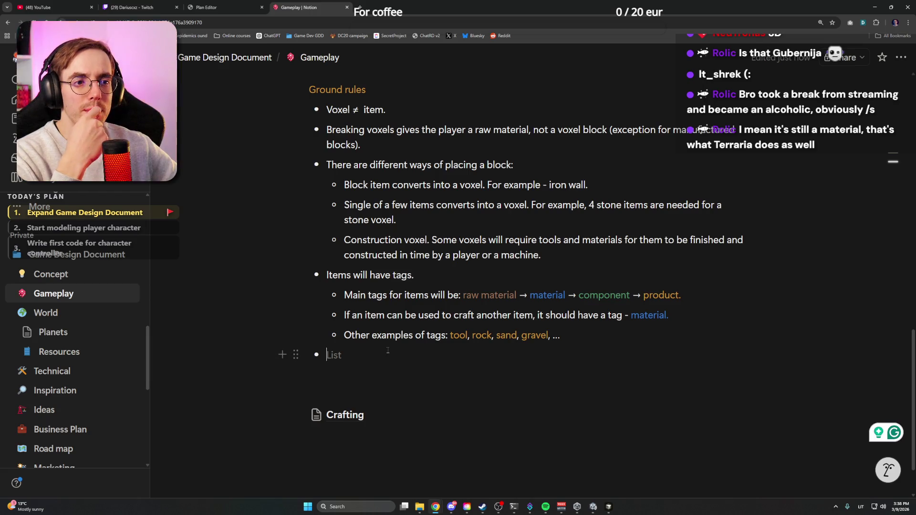
key(BackSpace)
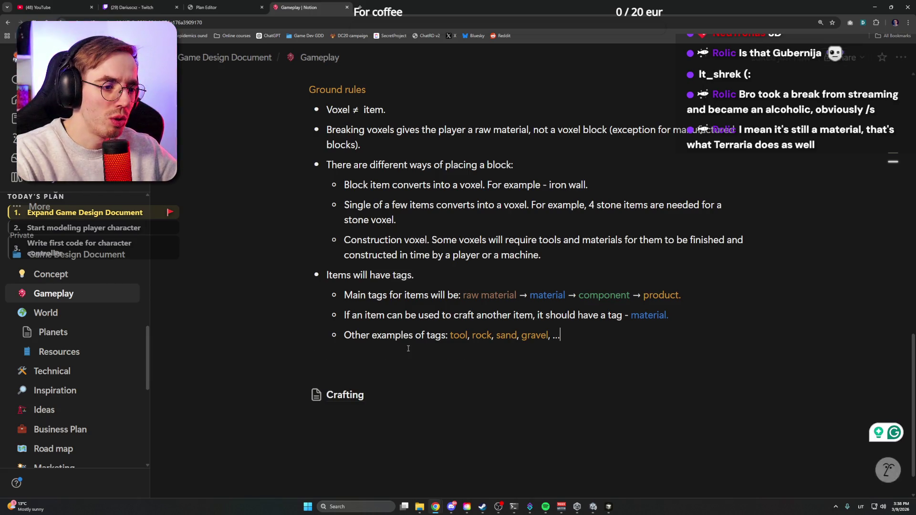
scroll(387, 350, up, 3)
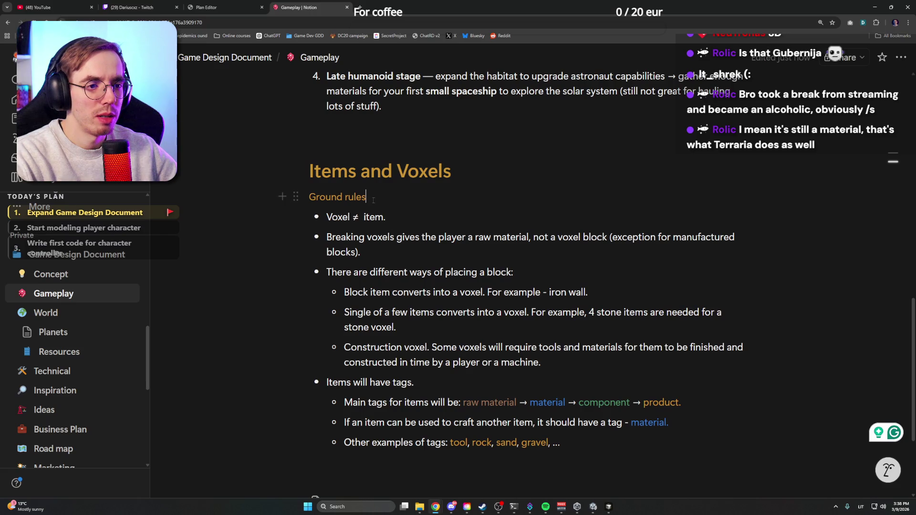
scroll(65, 323, down, 1)
Visit the Resources page, then switch to the Concept page of the Game Design Document
click(59, 316)
scroll(419, 274, down, 1)
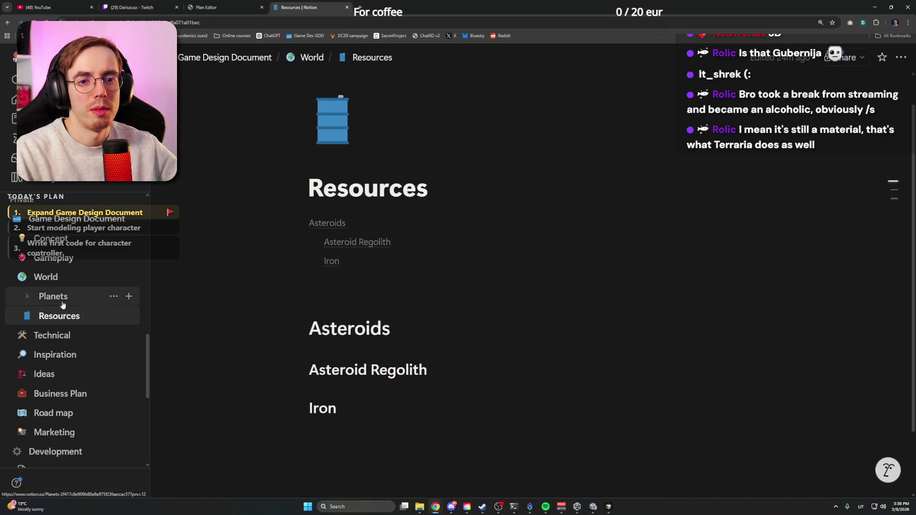
click(436, 187)
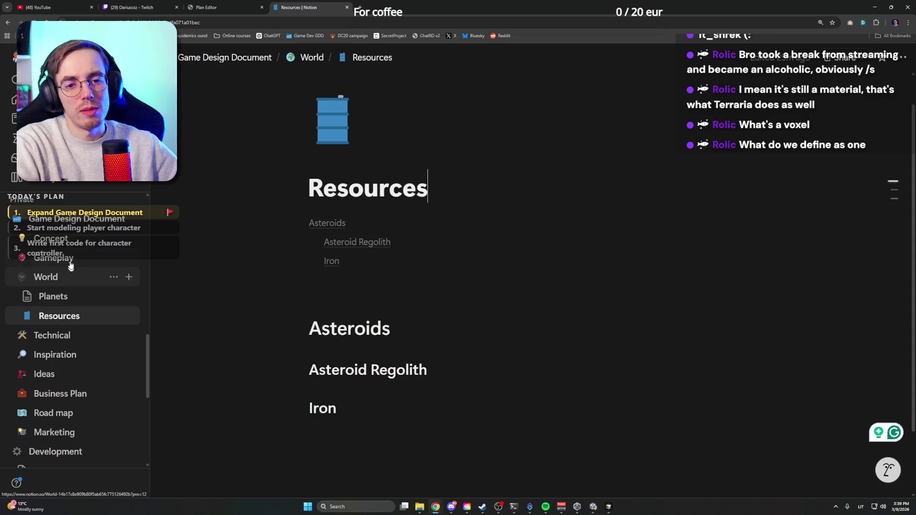
click(71, 243)
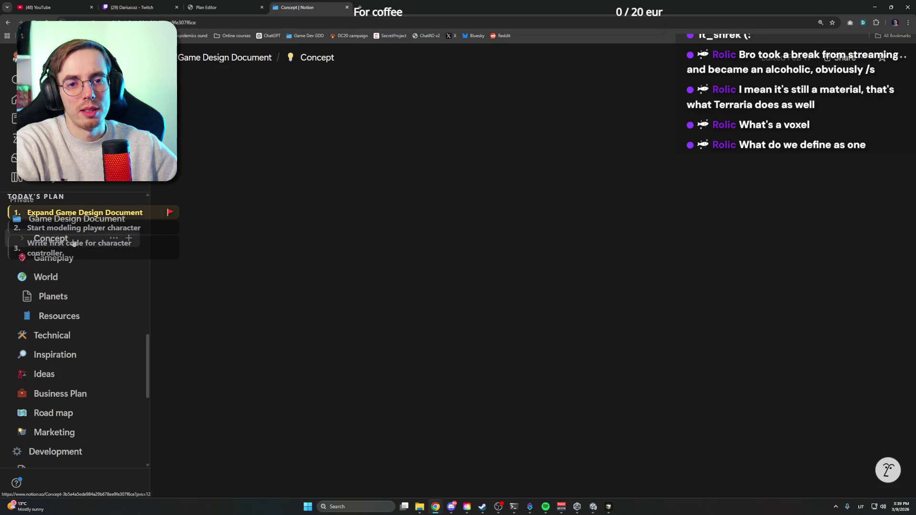
On Gameplay accept "For example, an iron wall" and "A single item converts", then go to Resources
click(66, 260)
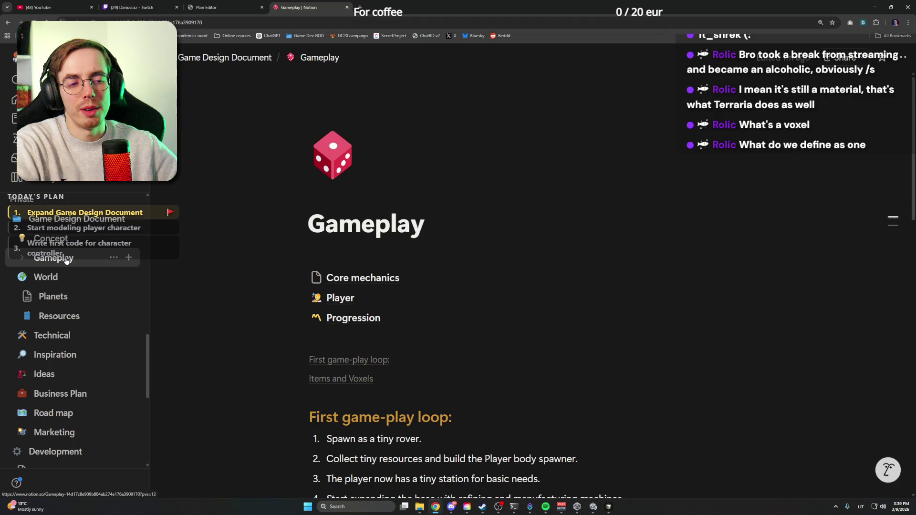
scroll(396, 377, down, 3)
scroll(395, 378, down, 2)
scroll(394, 377, down, 3)
scroll(414, 226, up, 1)
scroll(414, 227, down, 1)
scroll(415, 226, up, 1)
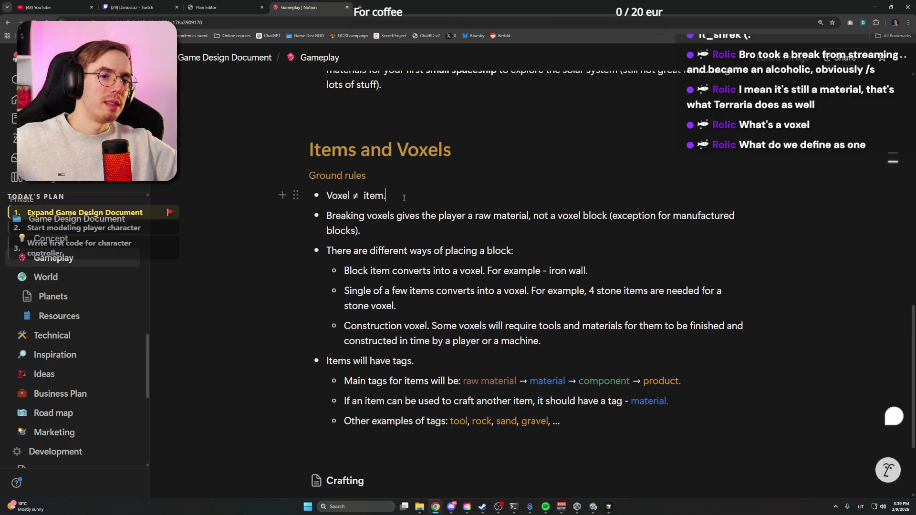
scroll(408, 211, down, 1)
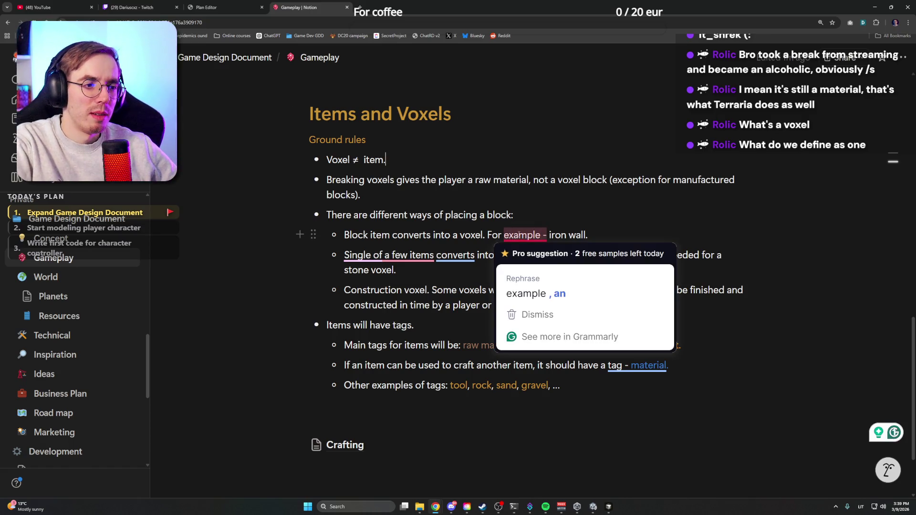
click(534, 292)
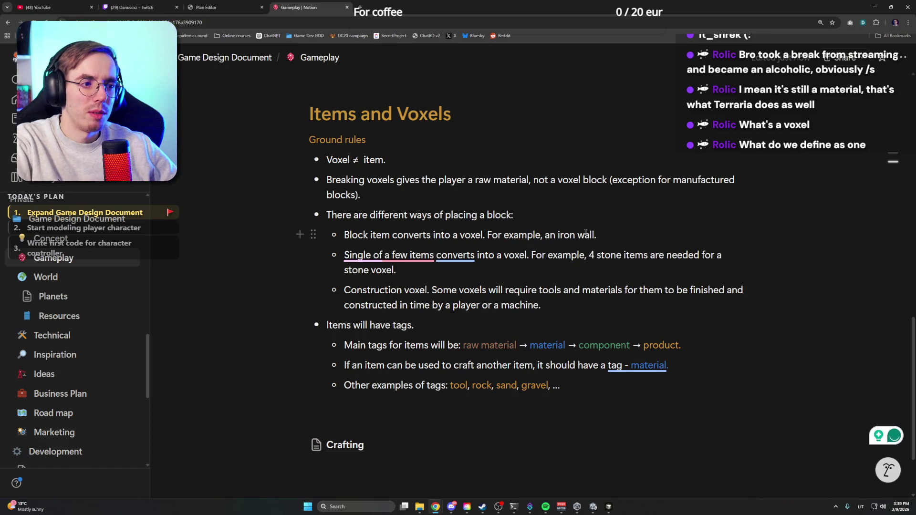
click(377, 313)
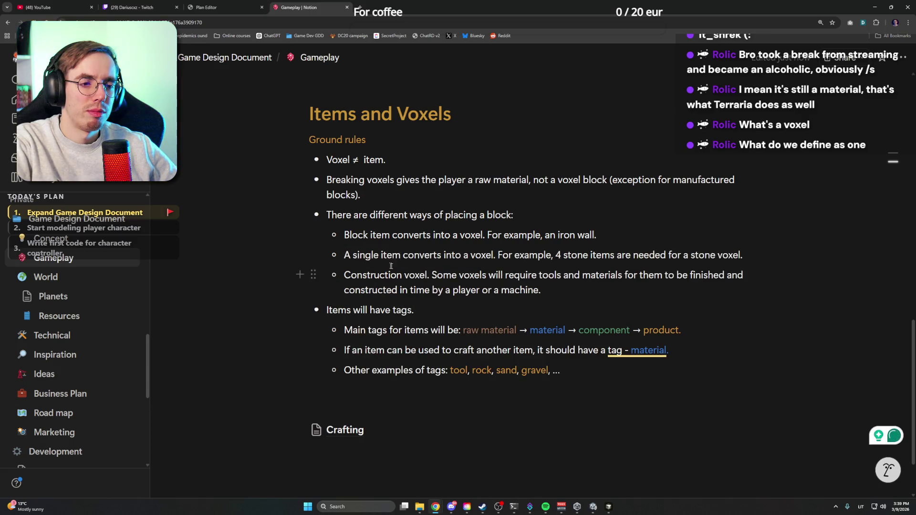
drag(394, 267, 454, 257)
click(599, 287)
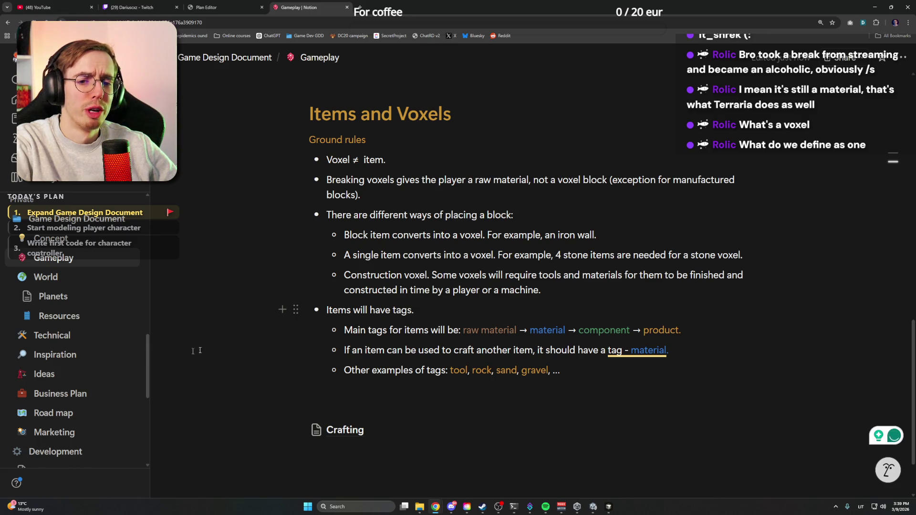
click(72, 315)
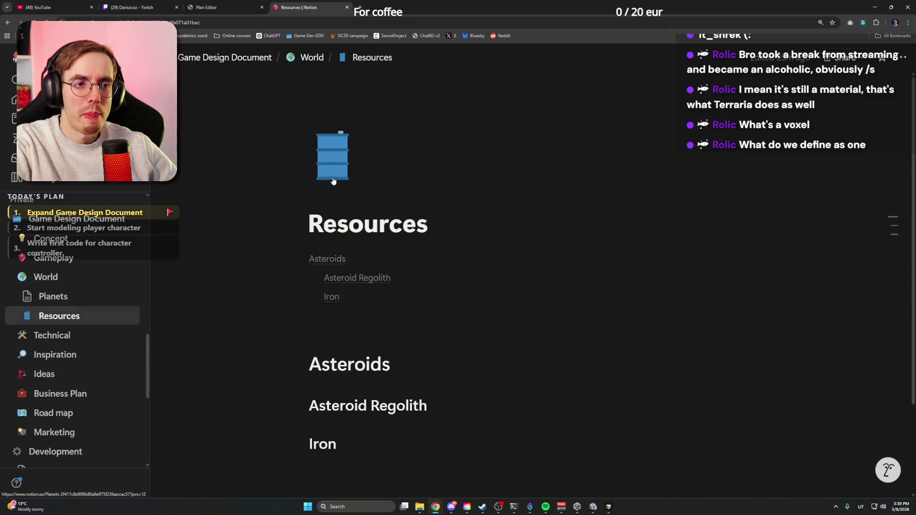
click(432, 224)
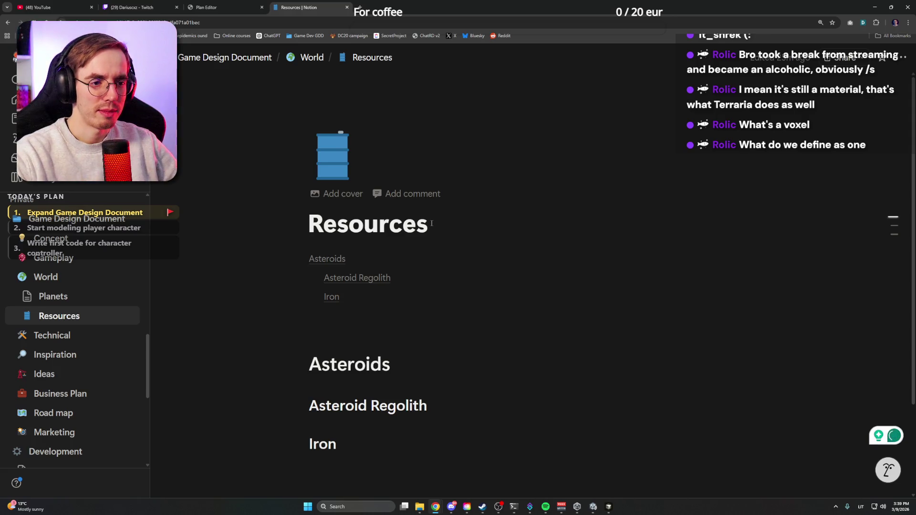
scroll(431, 226, down, 2)
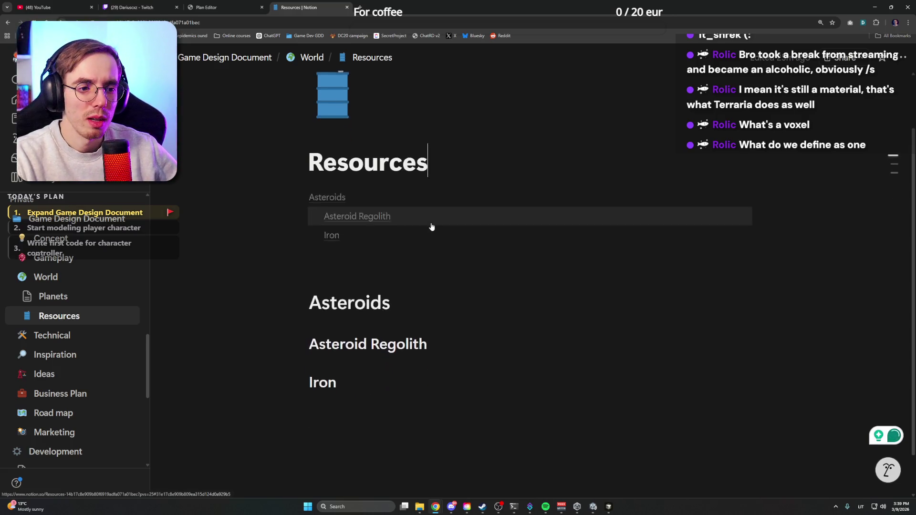
scroll(431, 227, up, 1)
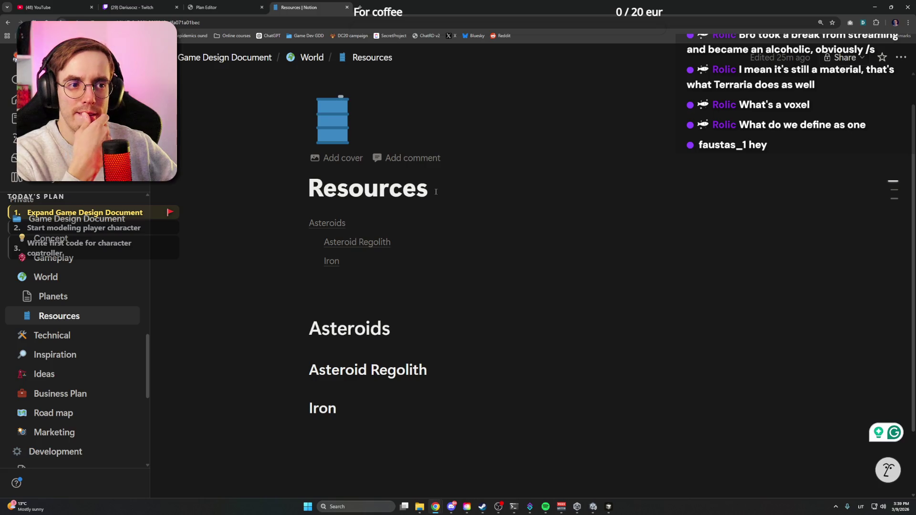
drag(435, 191, 312, 187)
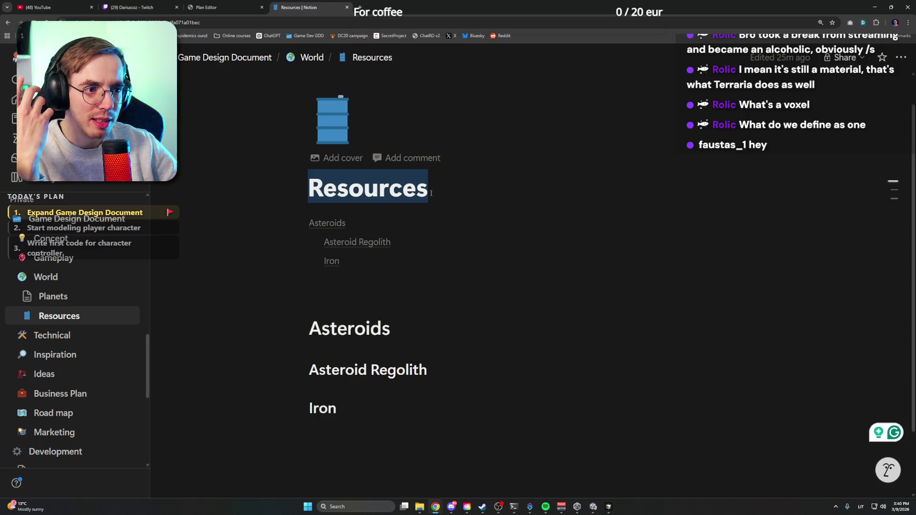
click(431, 192)
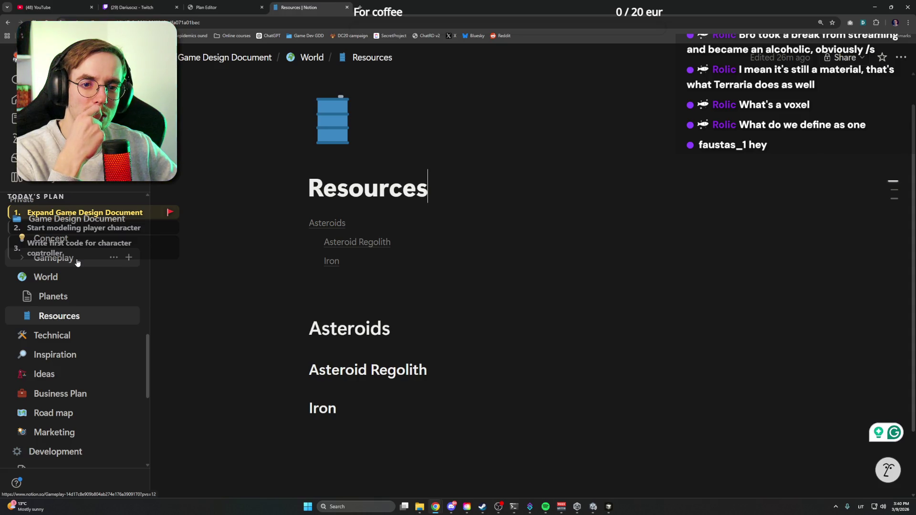
click(81, 261)
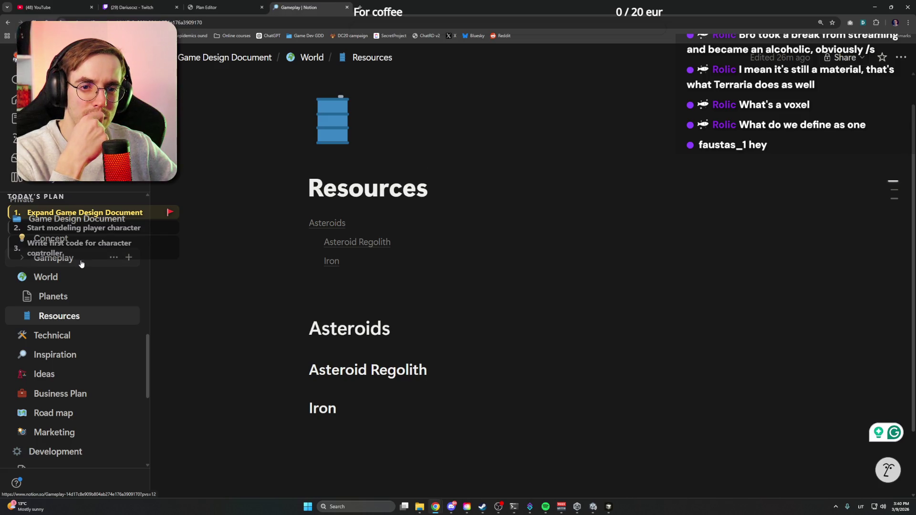
click(21, 260)
Create an Items subpage under Gameplay with a pickaxe icon and return to Gameplay
click(22, 260)
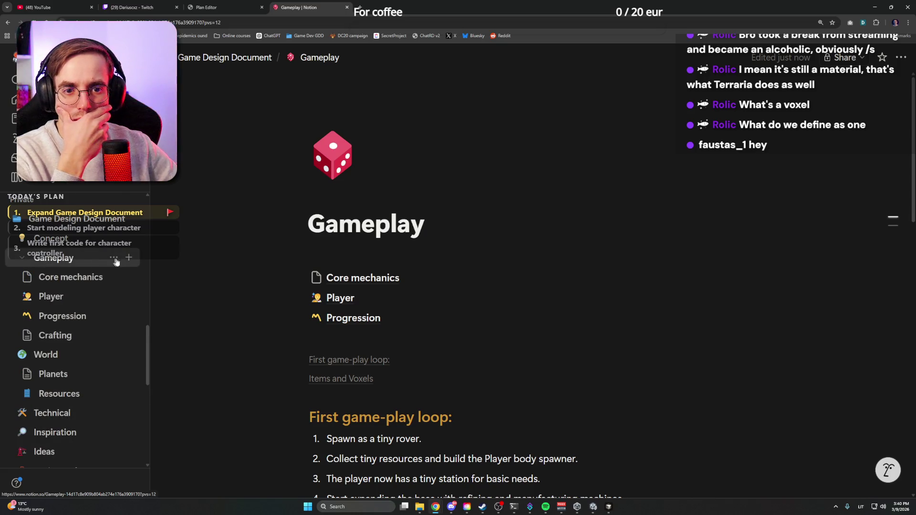
click(129, 257)
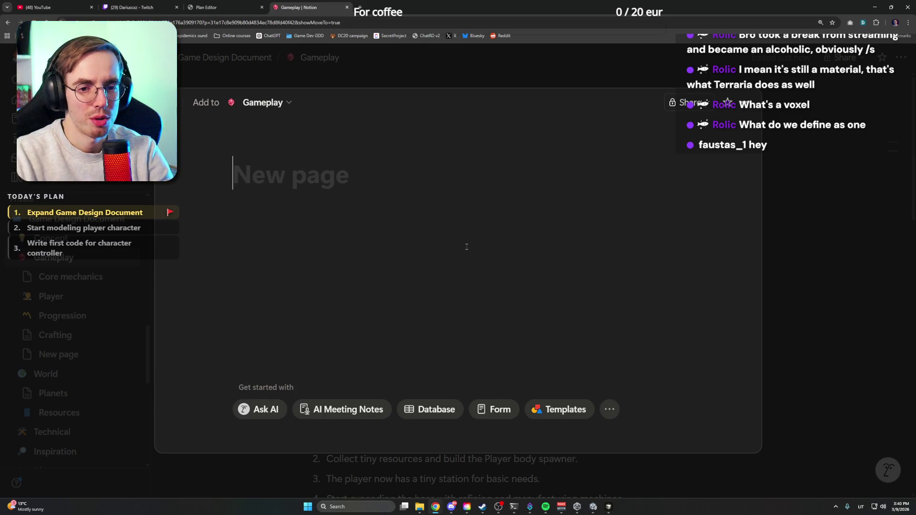
text(Items)
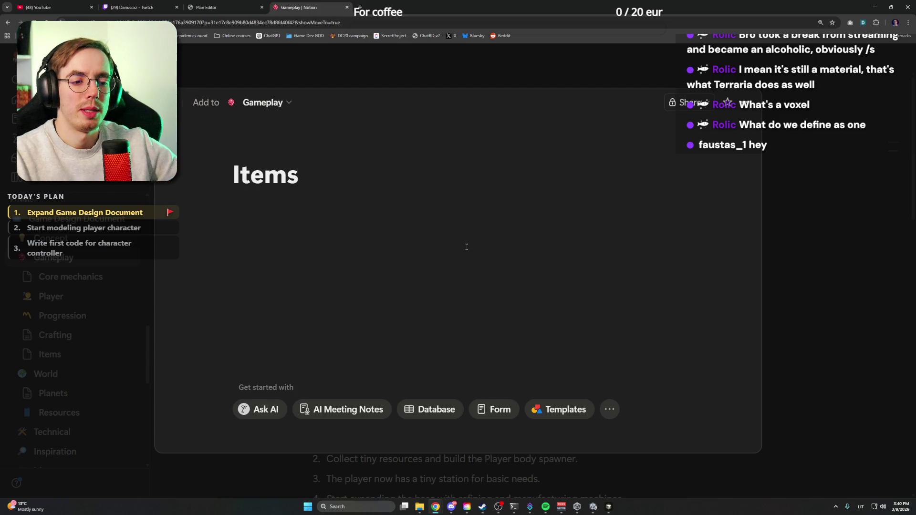
click(263, 146)
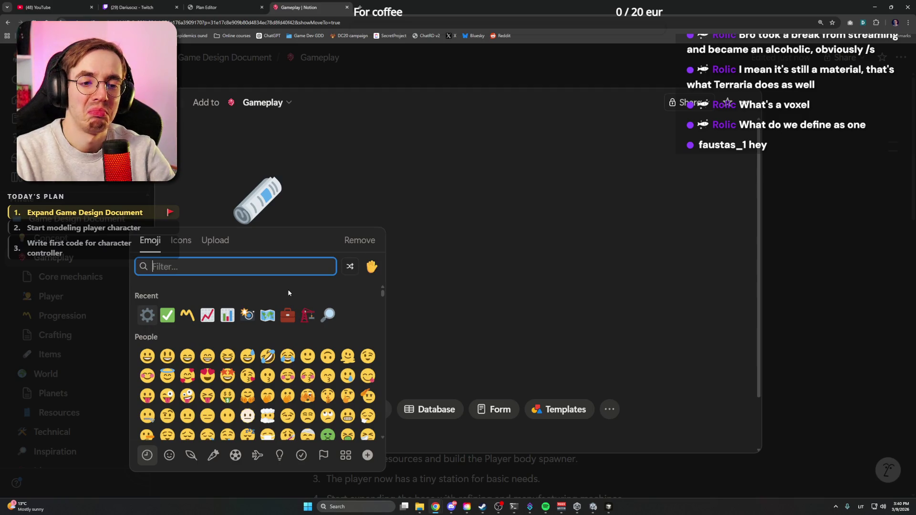
text(items)
key(BackSpace)
key(BackSpace)
key(BackSpace)
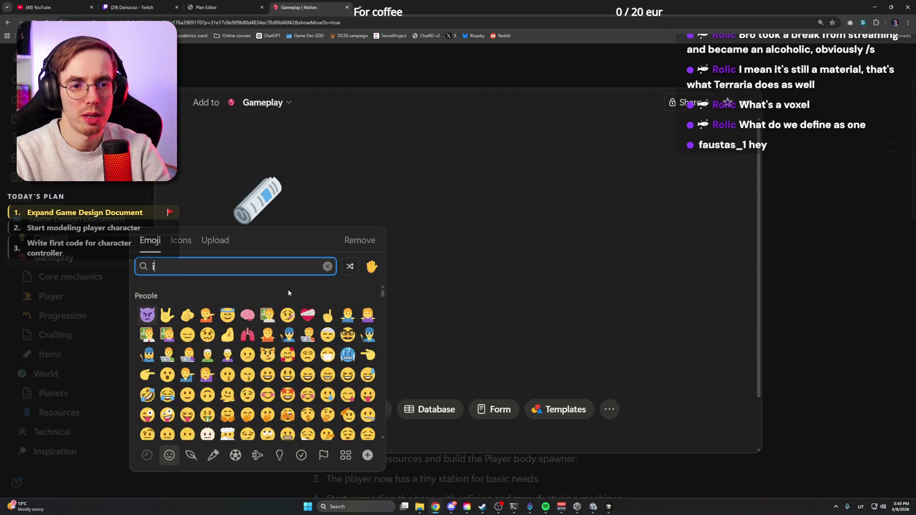
key(BackSpace)
scroll(279, 300, down, 3)
scroll(297, 338, down, 3)
scroll(297, 338, down, 5)
scroll(286, 372, down, 5)
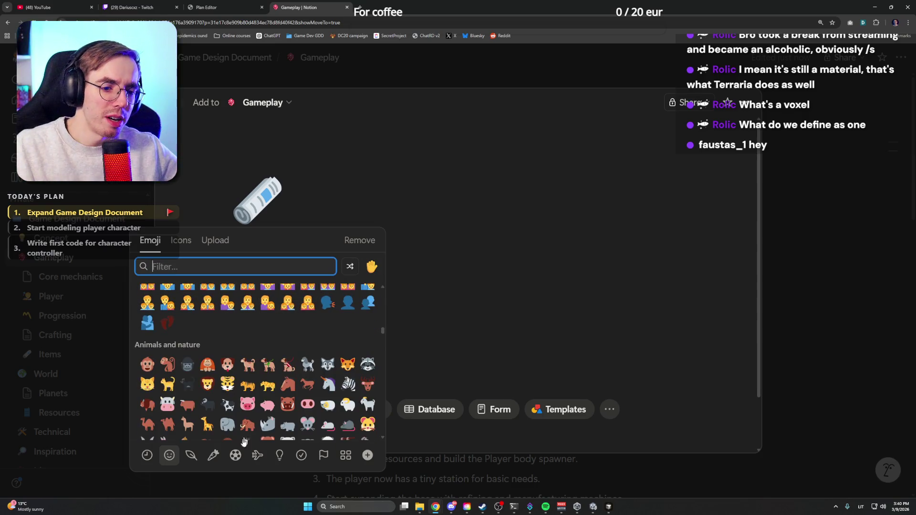
click(217, 457)
scroll(277, 385, down, 2)
scroll(278, 386, down, 2)
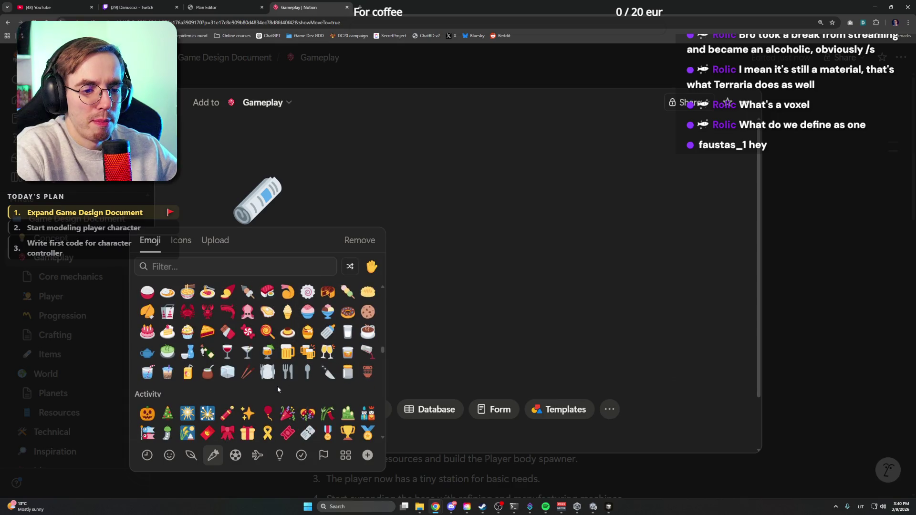
scroll(277, 385, down, 2)
scroll(277, 386, down, 2)
scroll(278, 389, down, 2)
scroll(278, 389, down, 2)
scroll(278, 390, down, 2)
scroll(277, 390, down, 2)
scroll(277, 389, down, 2)
scroll(277, 390, down, 2)
scroll(278, 390, down, 2)
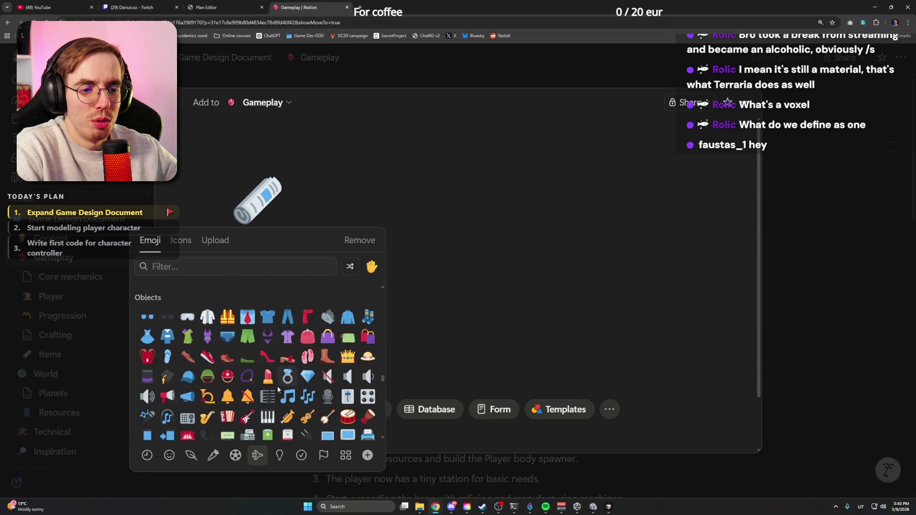
scroll(278, 389, down, 2)
scroll(278, 390, down, 2)
scroll(278, 389, down, 2)
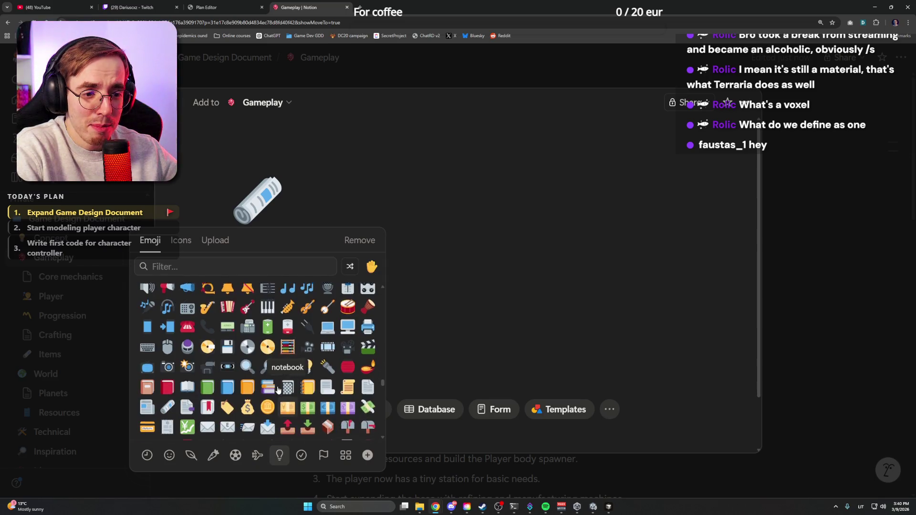
scroll(277, 389, down, 1)
scroll(318, 333, down, 2)
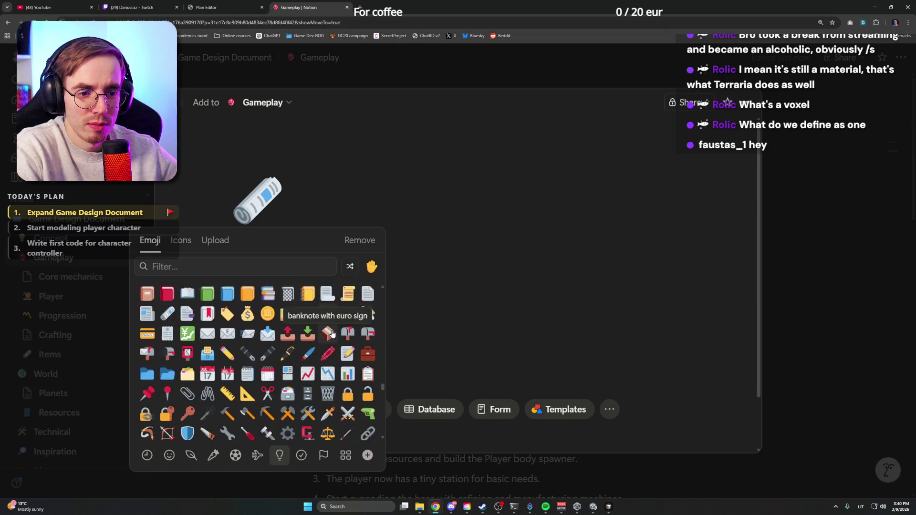
scroll(254, 341, down, 1)
scroll(254, 340, down, 1)
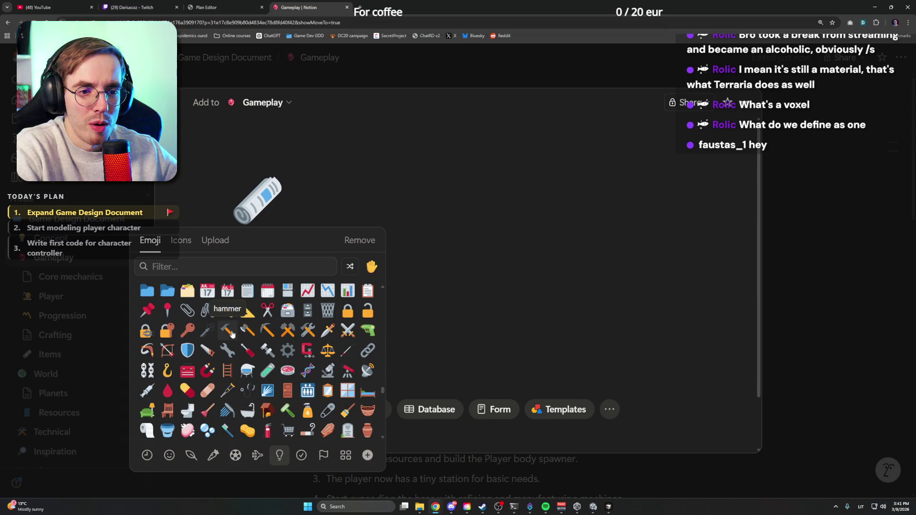
click(263, 331)
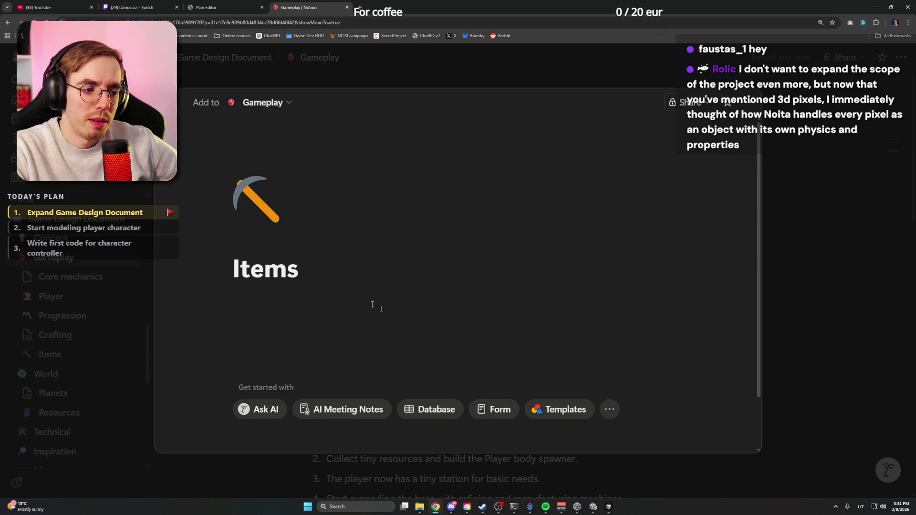
click(848, 213)
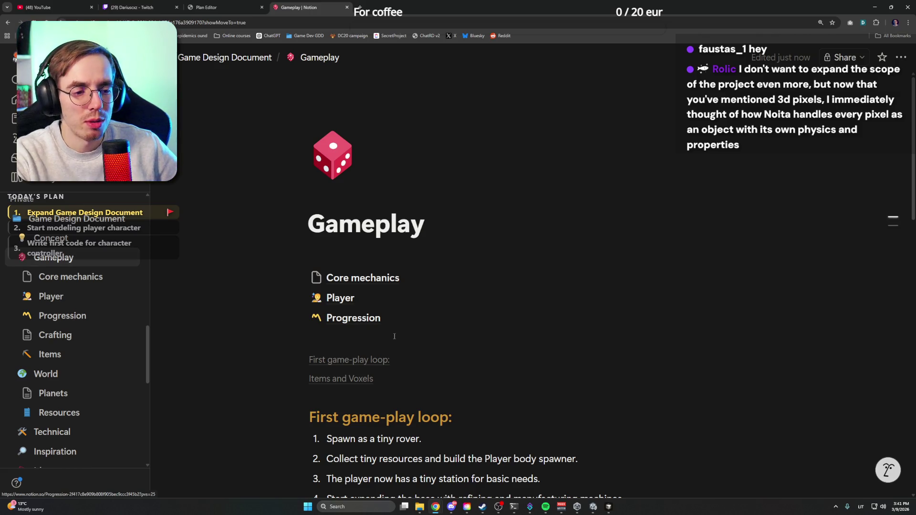
mouse_move(353, 317)
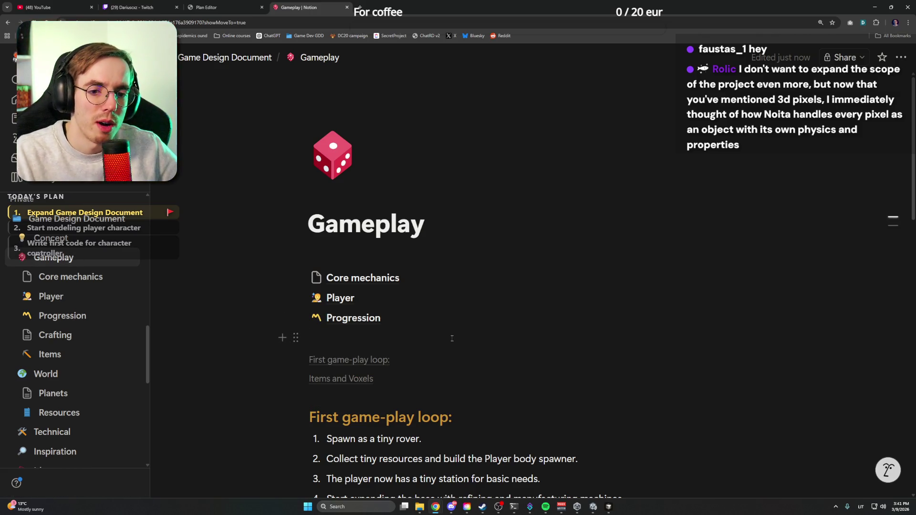
scroll(451, 338, down, 2)
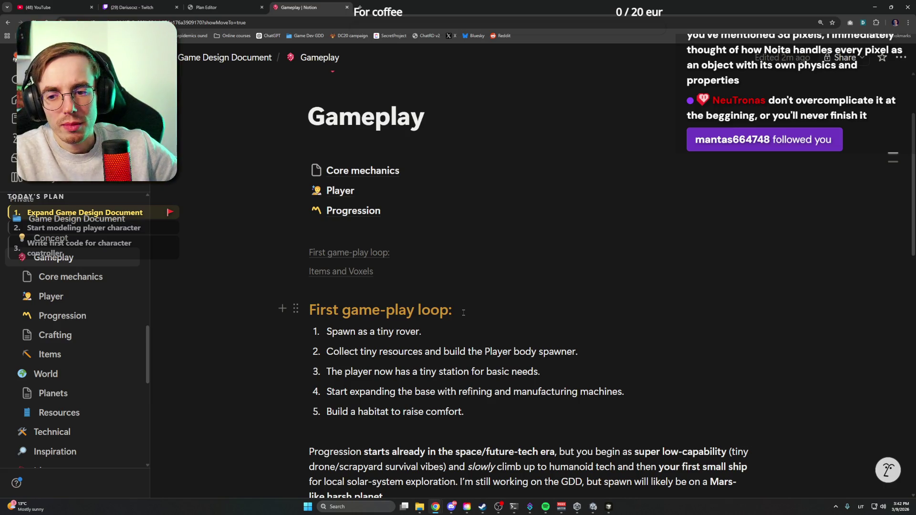
scroll(528, 291, down, 1)
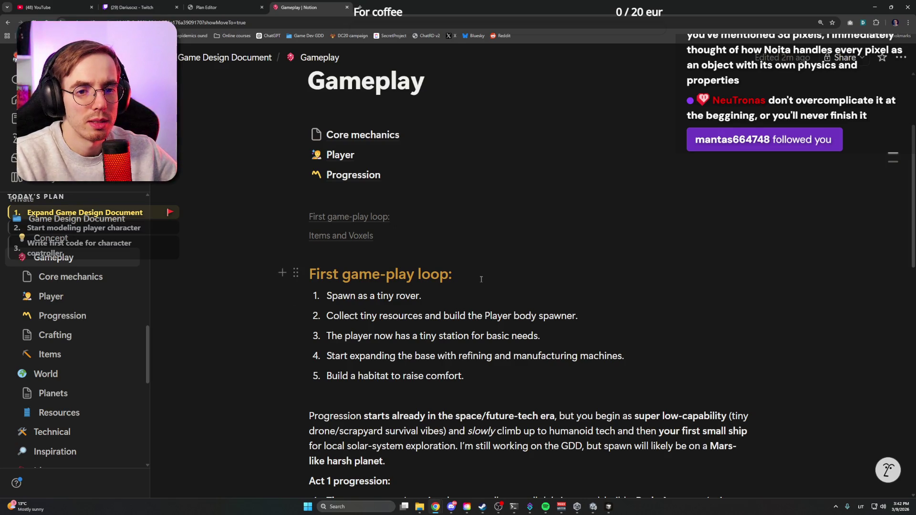
scroll(481, 279, down, 3)
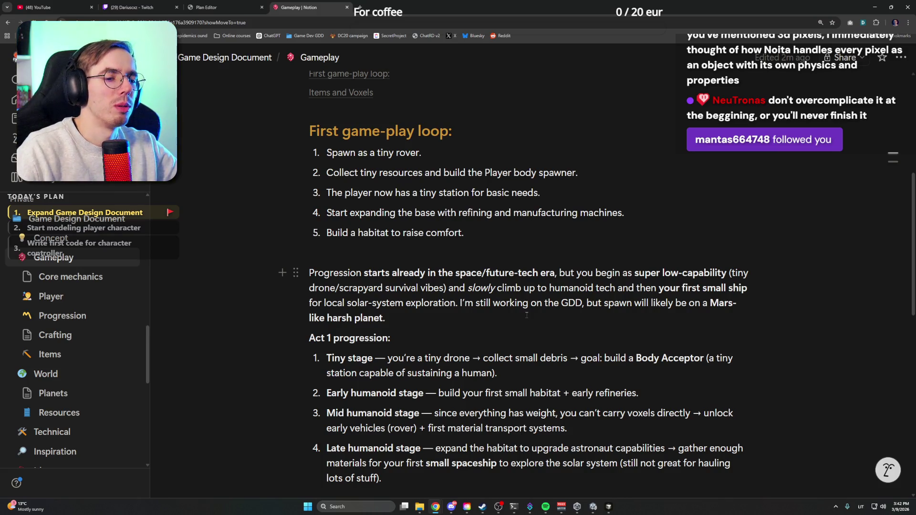
scroll(527, 315, down, 3)
scroll(526, 315, down, 2)
scroll(526, 314, down, 2)
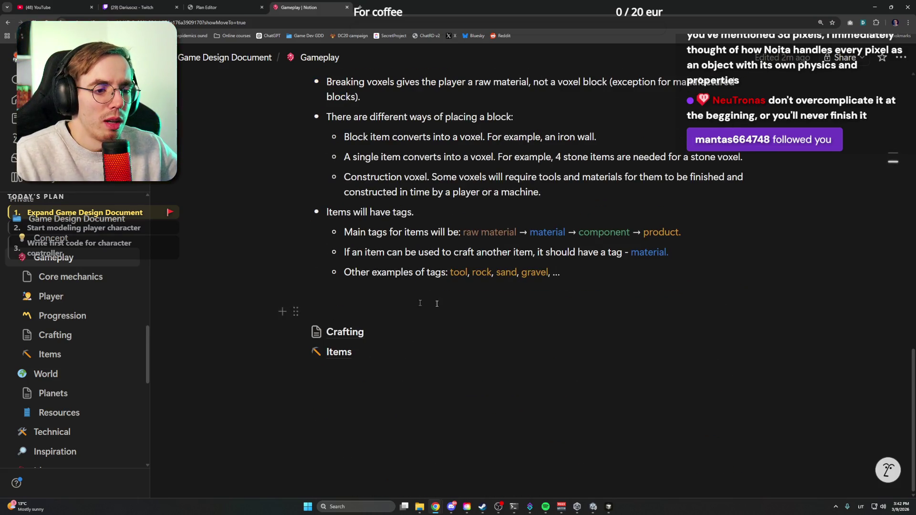
Give the Crafting page a toolbox icon via a 'tool' emoji search, then switch to the Items page
click(356, 333)
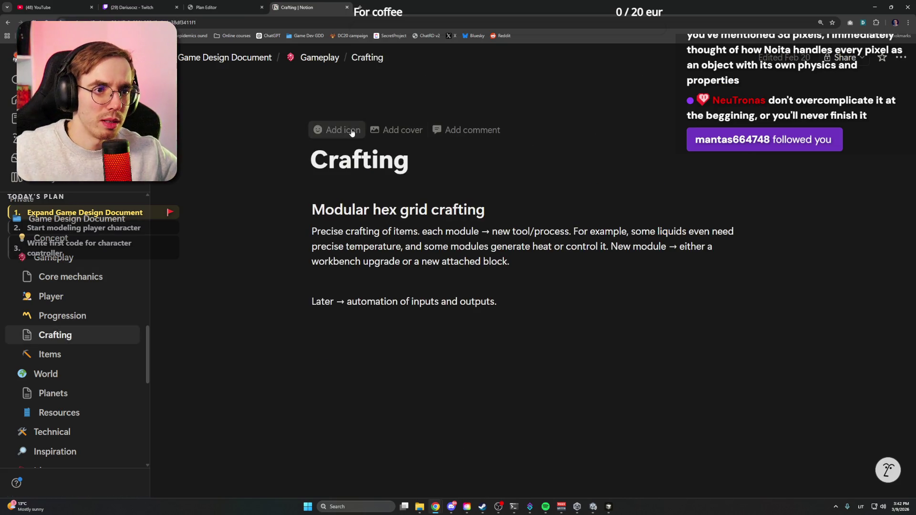
click(343, 129)
text(craft)
key(BackSpace)
key(BackSpace)
key(BackSpace)
key(BackSpace)
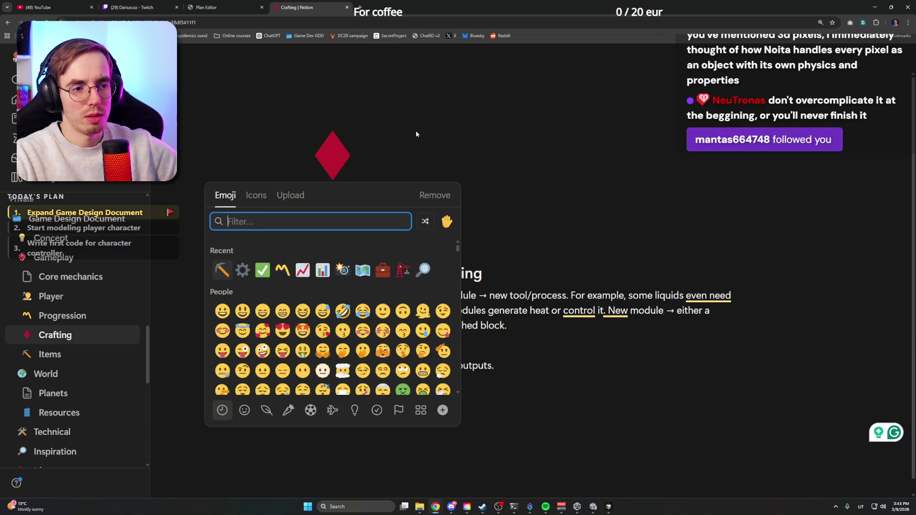
text(tool)
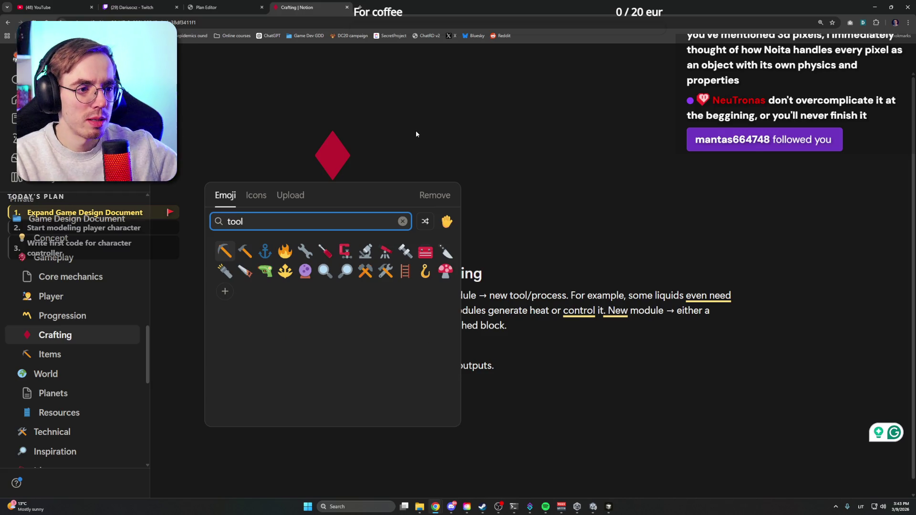
click(425, 252)
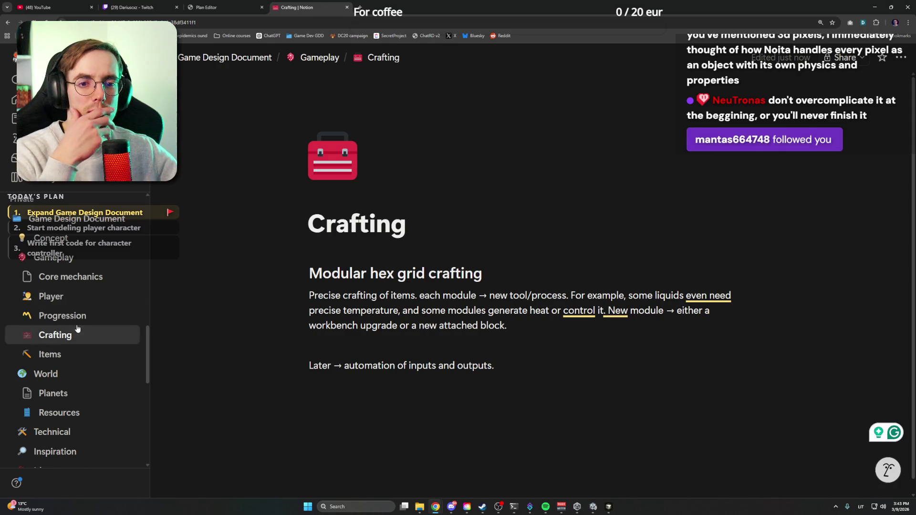
click(51, 353)
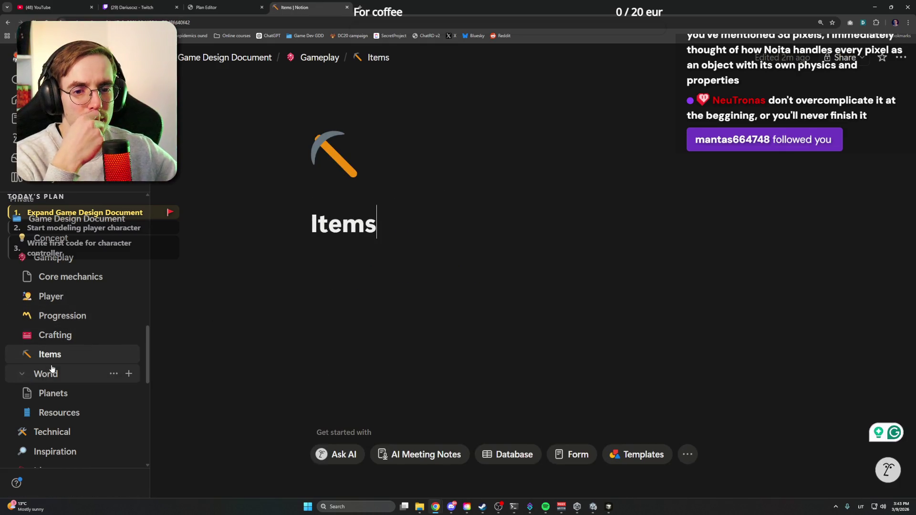
scroll(50, 370, down, 2)
Open the World > Resources page and select then deselect the Asteroid Regolith heading, leaving it unchanged
click(63, 341)
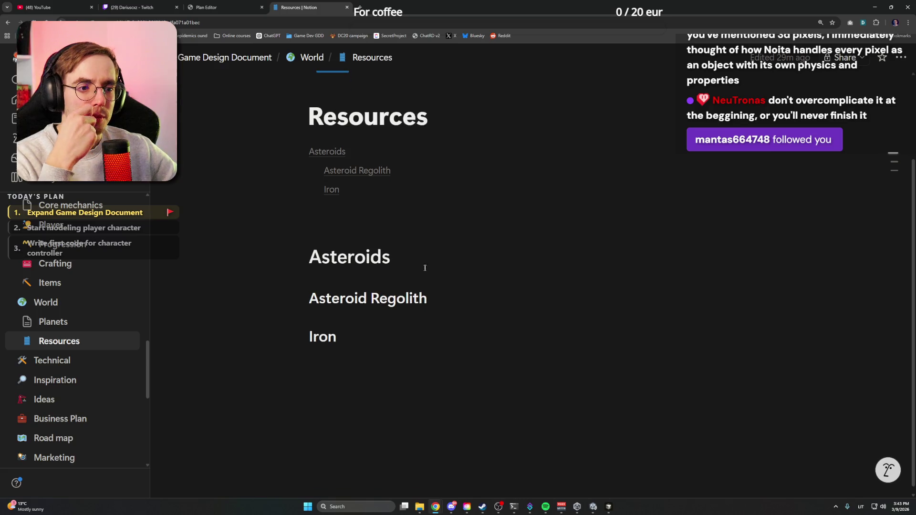
drag(444, 302, 308, 301)
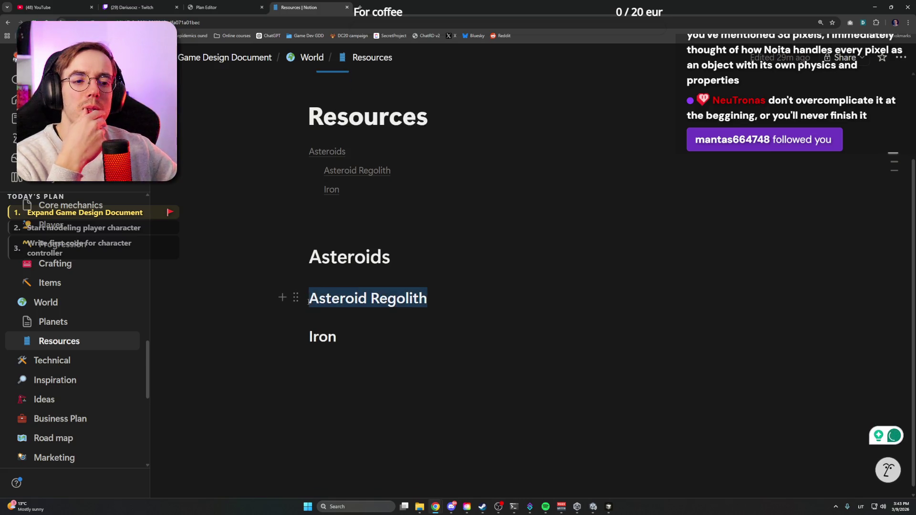
drag(451, 304, 309, 301)
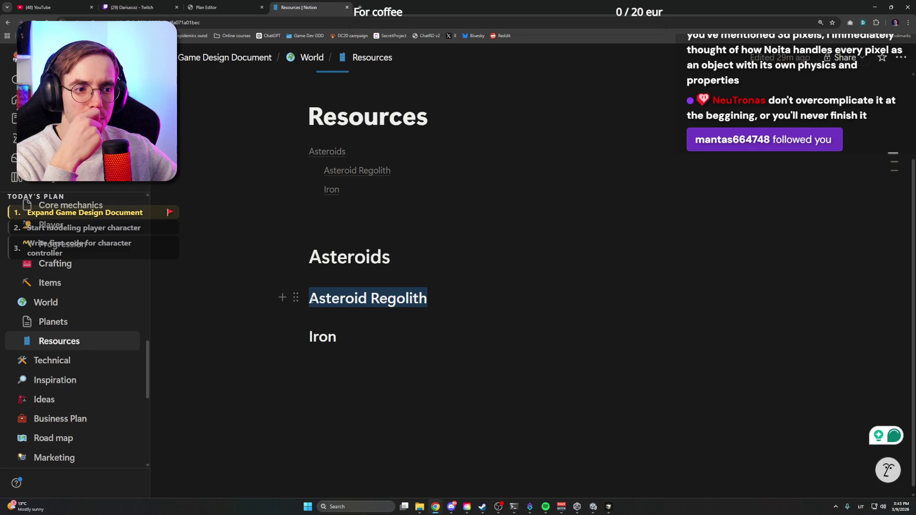
click(470, 302)
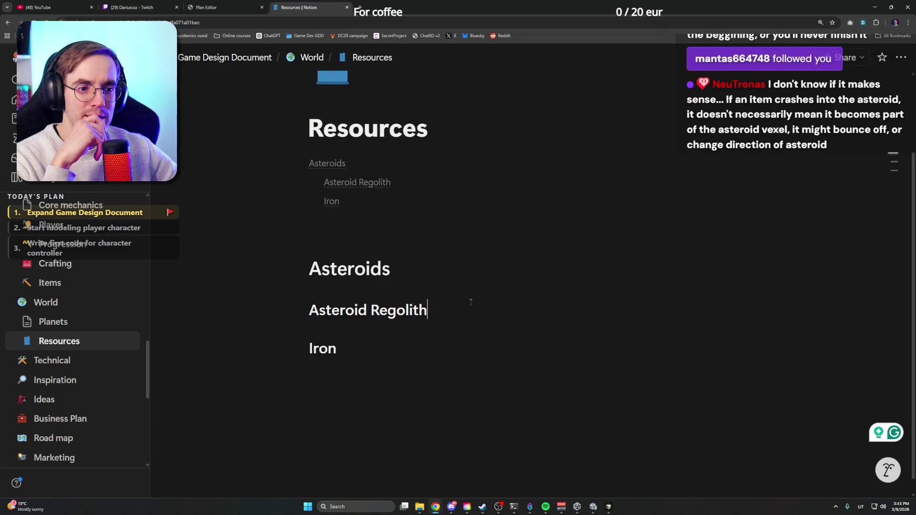
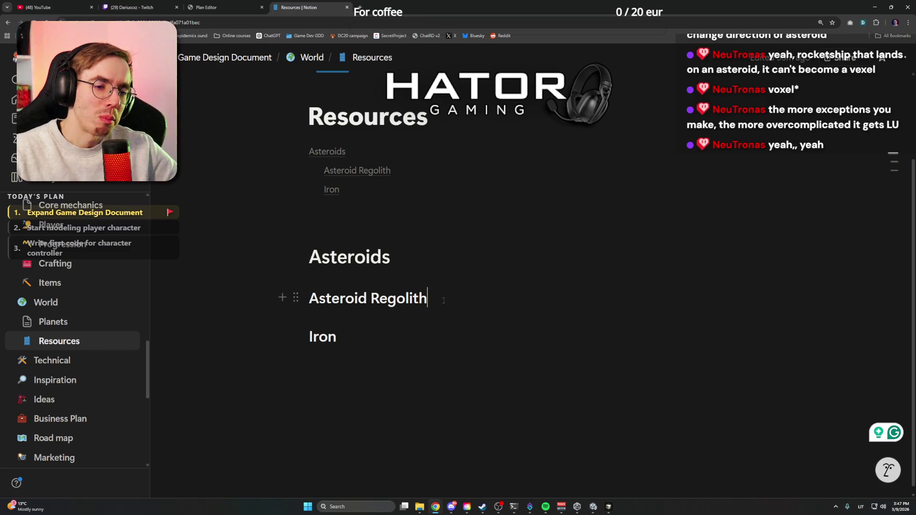
Browse the Items, Crafting and Gameplay pages in the sidebar
click(72, 279)
click(71, 264)
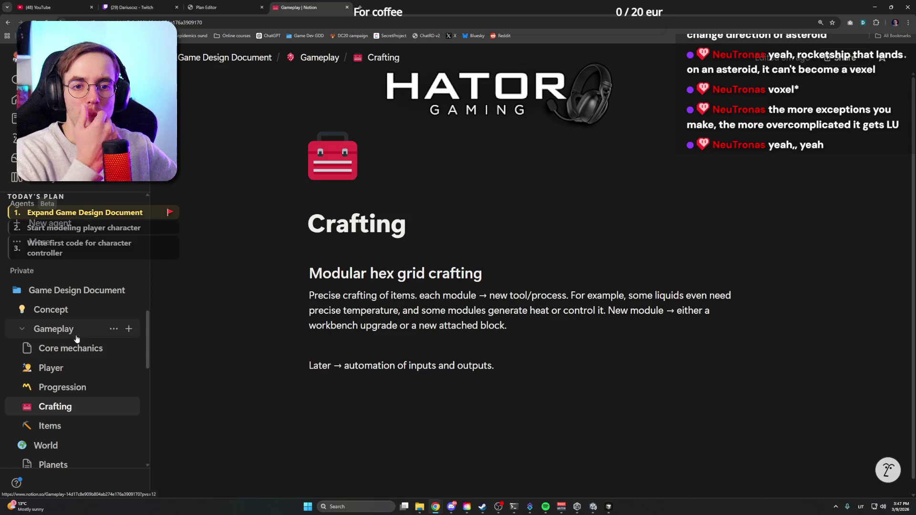
click(72, 331)
scroll(365, 352, down, 4)
scroll(365, 353, down, 4)
scroll(405, 320, down, 2)
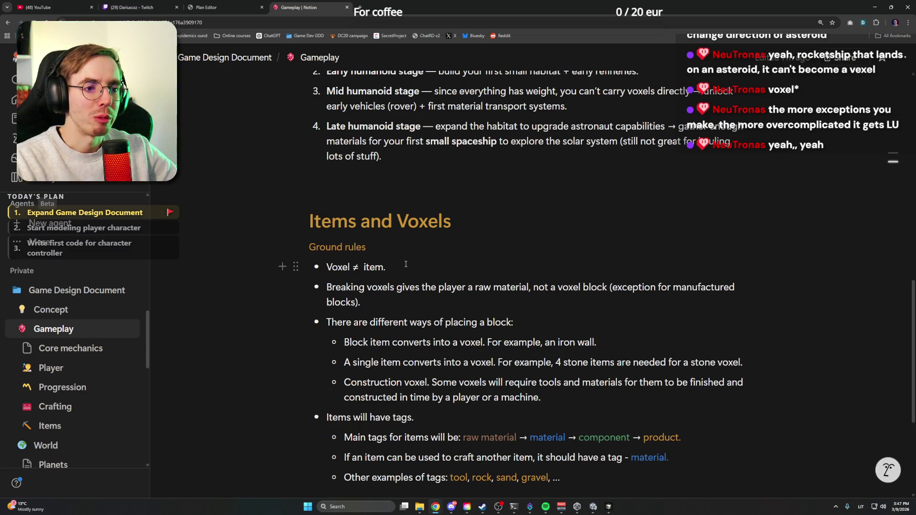
Cut the Items and Voxels blocks from Gameplay and go to the Concept page
drag(311, 223, 465, 225)
click(464, 225)
scroll(465, 225, up, 3)
scroll(465, 225, up, 2)
scroll(464, 225, down, 3)
scroll(465, 225, down, 2)
drag(308, 221, 535, 312)
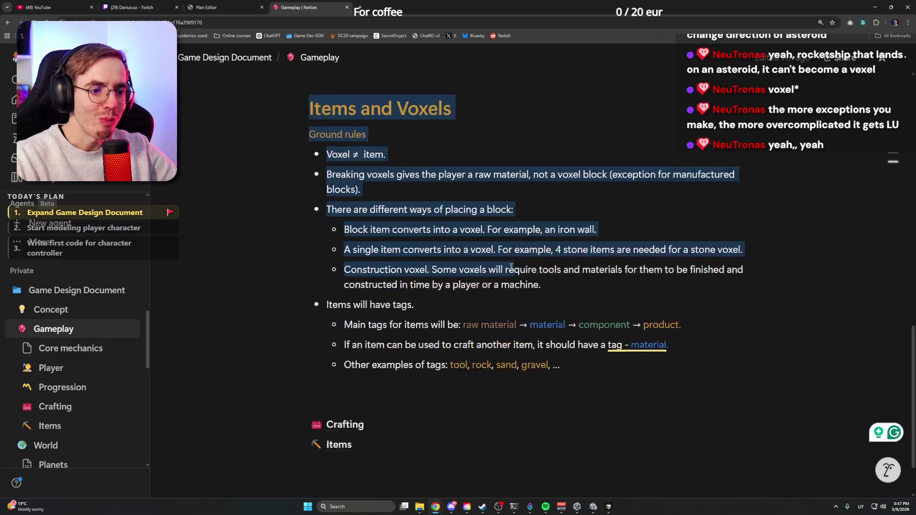
scroll(536, 296, up, 4)
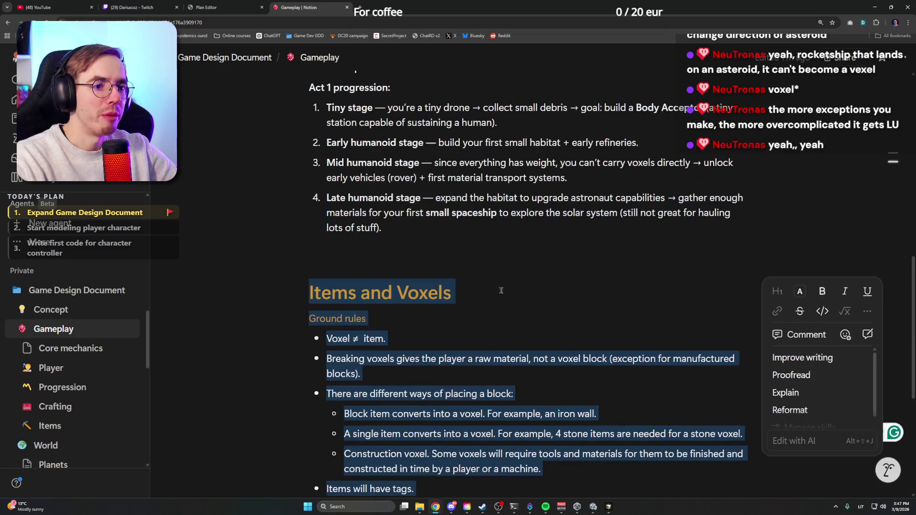
key(BackSpace)
scroll(489, 289, up, 1)
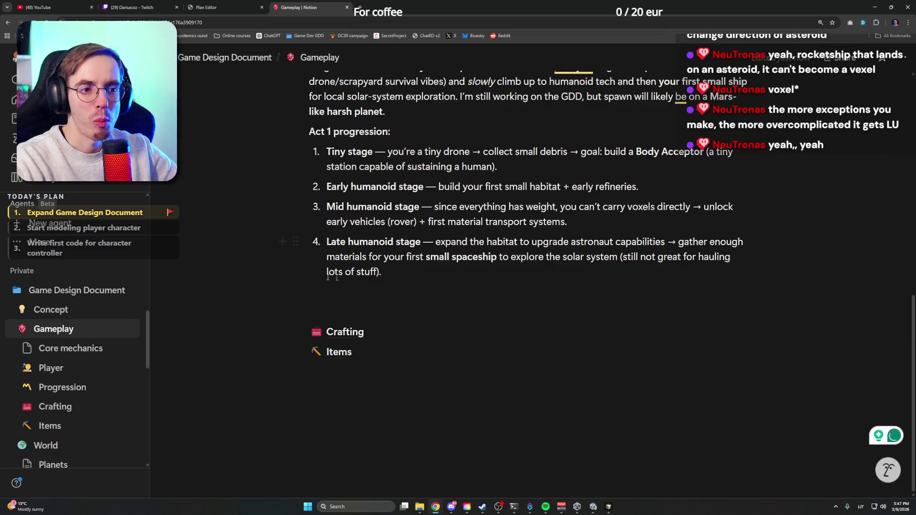
click(111, 309)
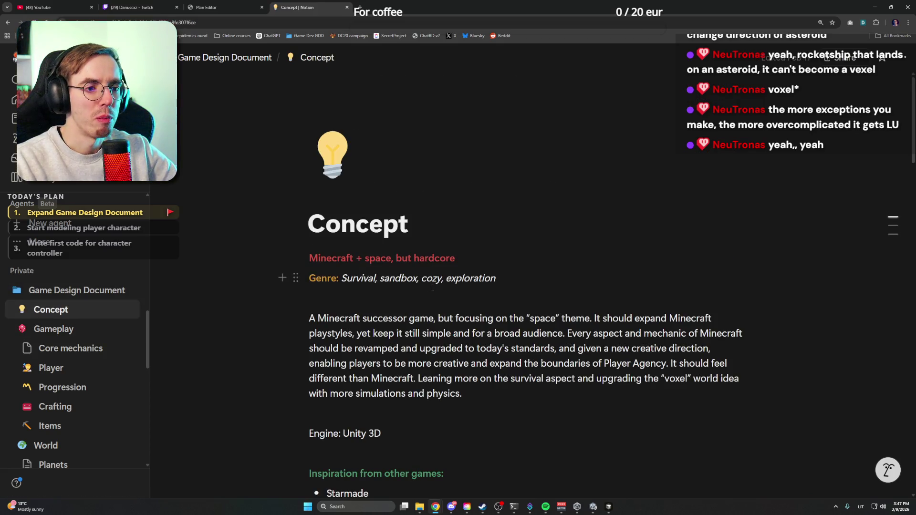
scroll(431, 285, down, 4)
scroll(432, 285, down, 5)
scroll(431, 286, down, 6)
scroll(432, 300, down, 3)
scroll(432, 323, down, 2)
scroll(422, 322, up, 4)
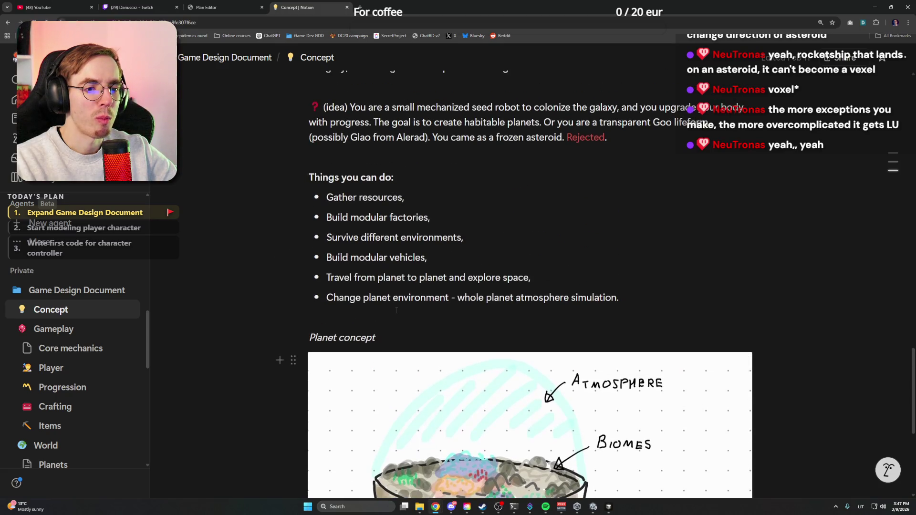
scroll(436, 327, down, 4)
Paste the Items and Voxels section below Competition analysis on the Concept page
click(453, 331)
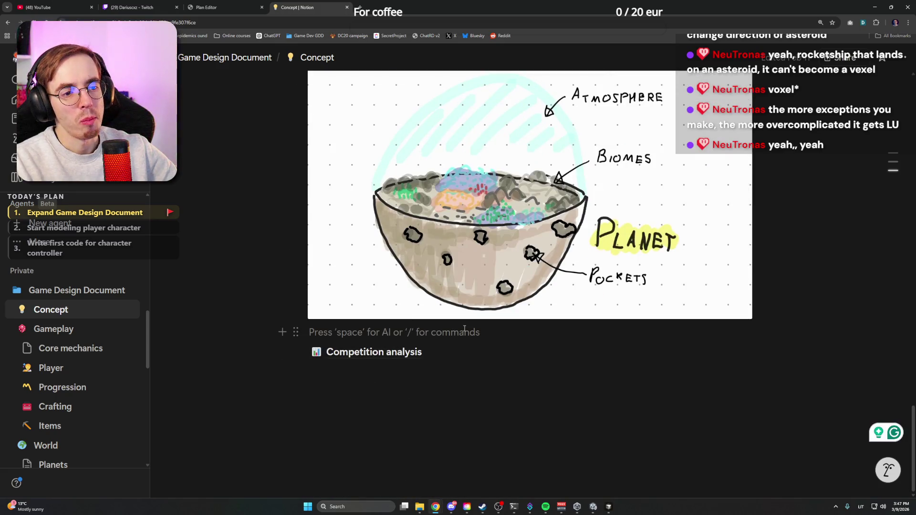
click(458, 367)
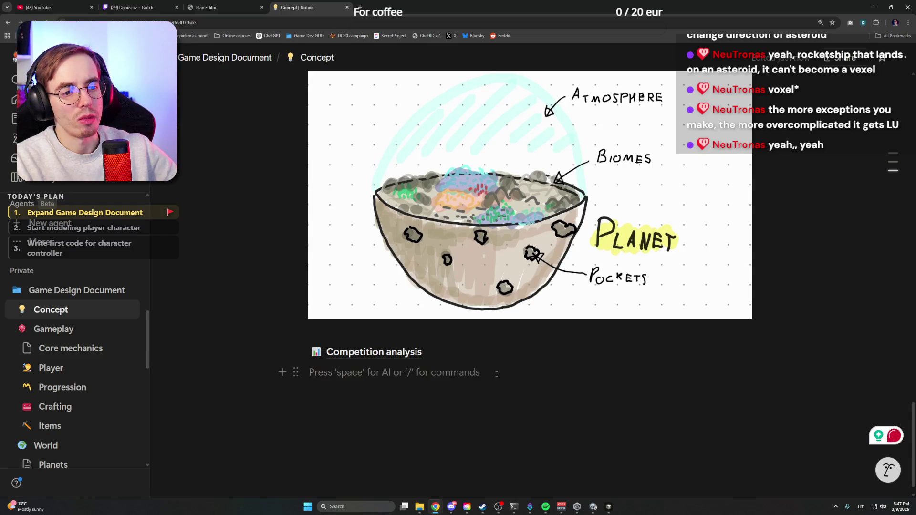
key(Return)
text(Items and Voxels Ground rules Voxel ≠ item. Breaking voxels gives the player a raw material, not a voxel block (exception for manufactured blocks). There are different ways of placing a block: Block item converts into a voxel. For example, an iron wall. A single item converts into a voxel. For example, 4 stone items are needed for a stone voxel. Construction voxel. Some voxels will require tools and materials for them to be finished and constructed in time by a player or a machine. Items will have tags. Main tags for items will be: raw material → material → component → product. If an item can be used to craft another item, it should have a tag - material. Other examples of tags: tool, rock, sand, gravel, ...)
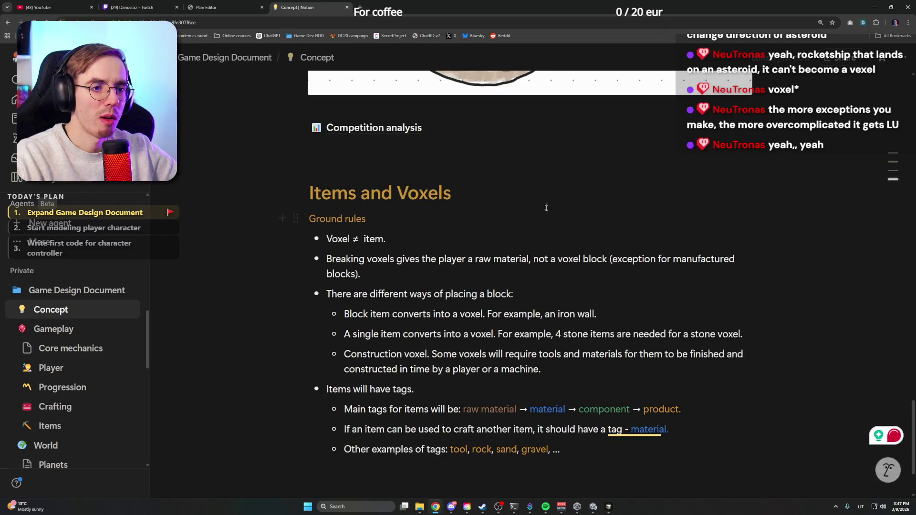
scroll(520, 389, down, 1)
Add a draft 'Blocks' bullet above the Voxel ≠ item rule, then delete it again
click(519, 355)
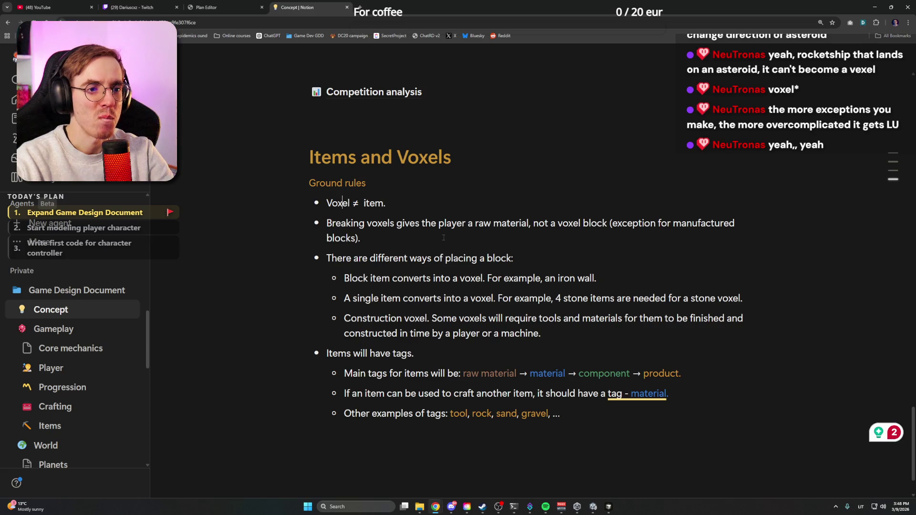
key(Home)
key(Return)
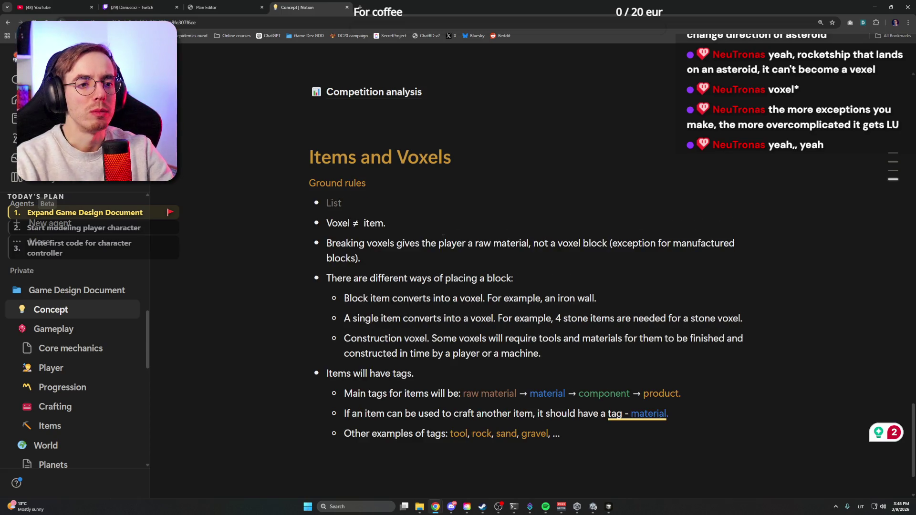
text(Blocks)
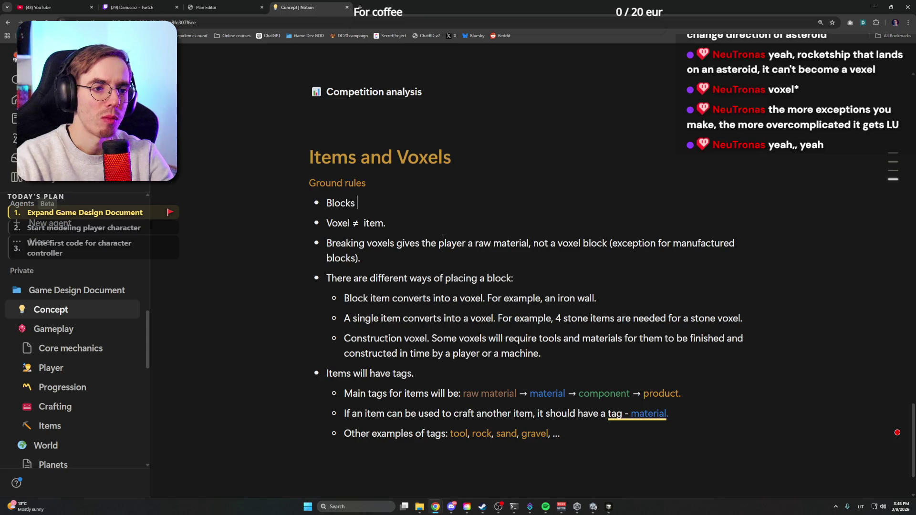
key(BackSpace)
key(BackSpace)
key(BackSpace)
key(BackSpace)
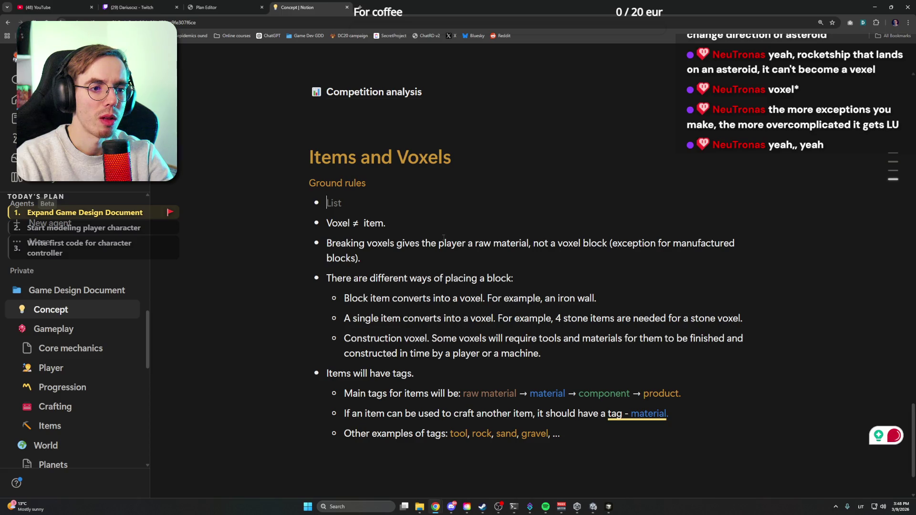
text(Blocks)
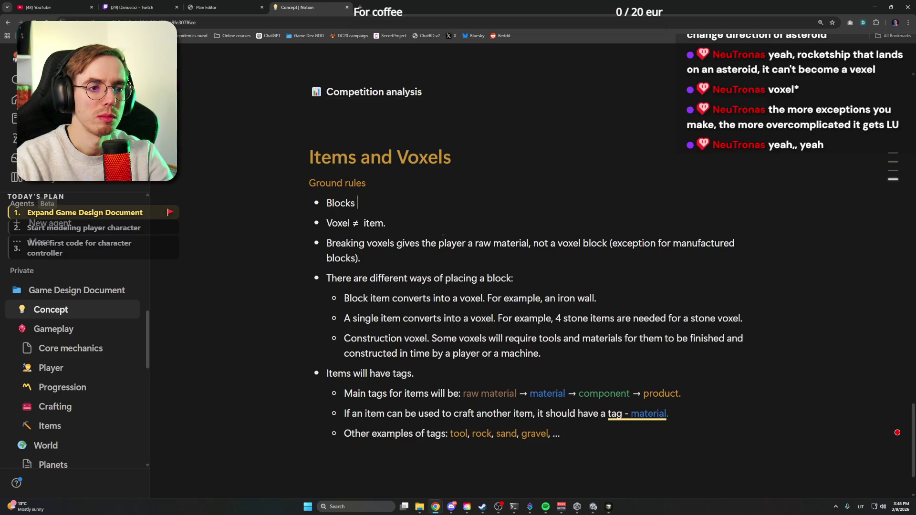
text(full)
key(BackSpace)
key(BackSpace)
key(BackSpace)
key(BackSpace)
key(BackSpace)
key(BackSpace)
key(BackSpace)
key(BackSpace)
key(BackSpace)
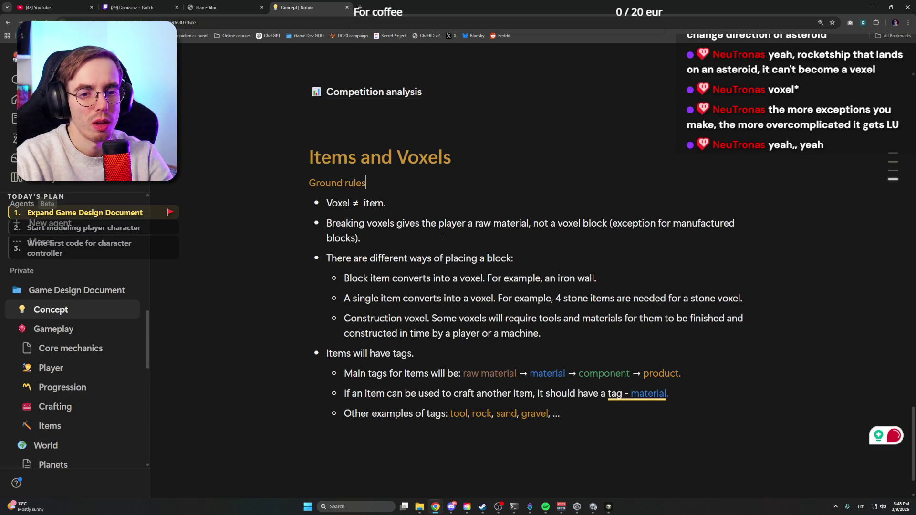
scroll(76, 373, down, 2)
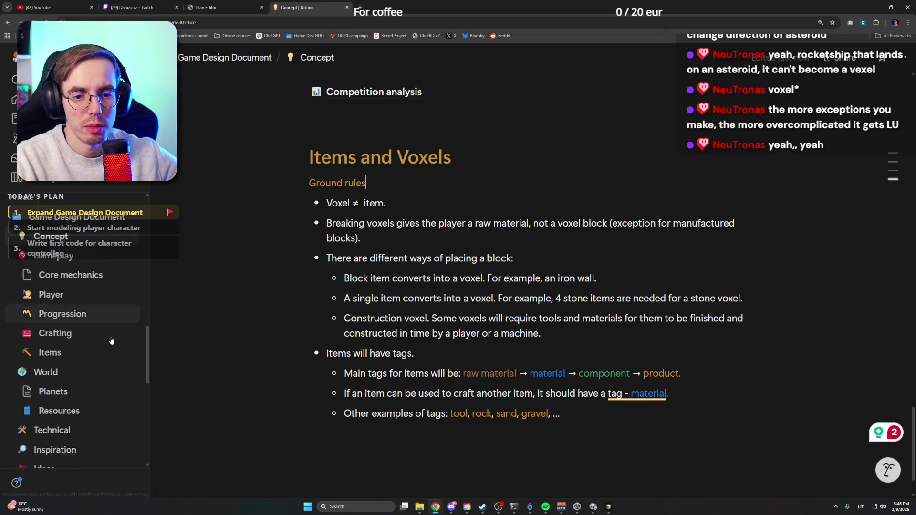
scroll(76, 373, down, 1)
Rename the heading to Asteroid Regolith block and add an Asteroid Regolith debris heading below it
click(76, 373)
click(461, 304)
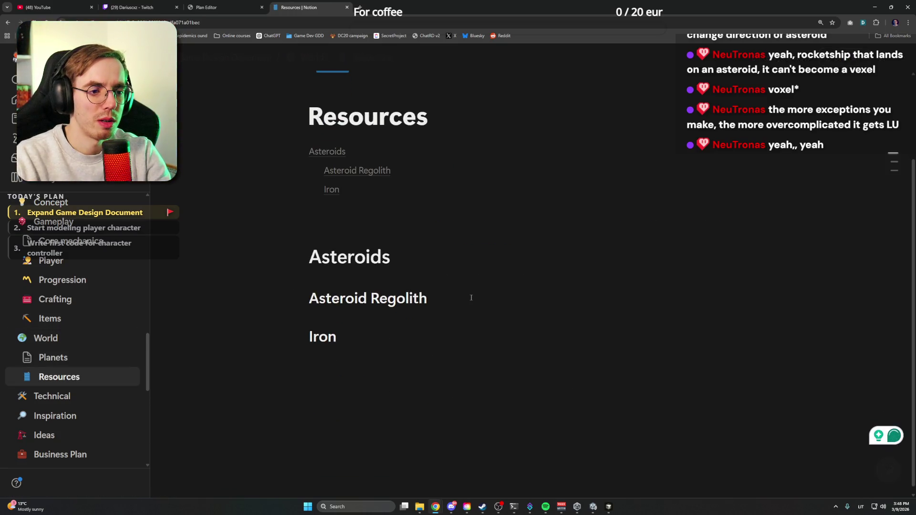
text(block)
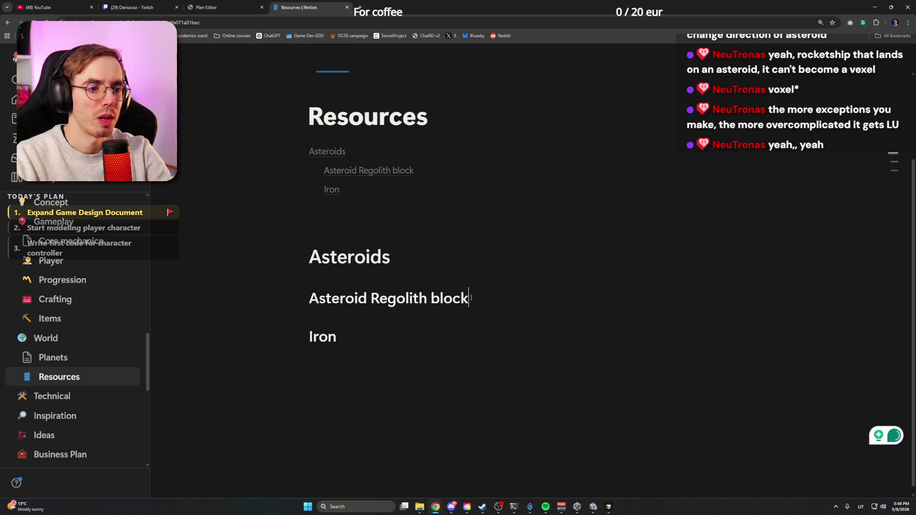
key(Return)
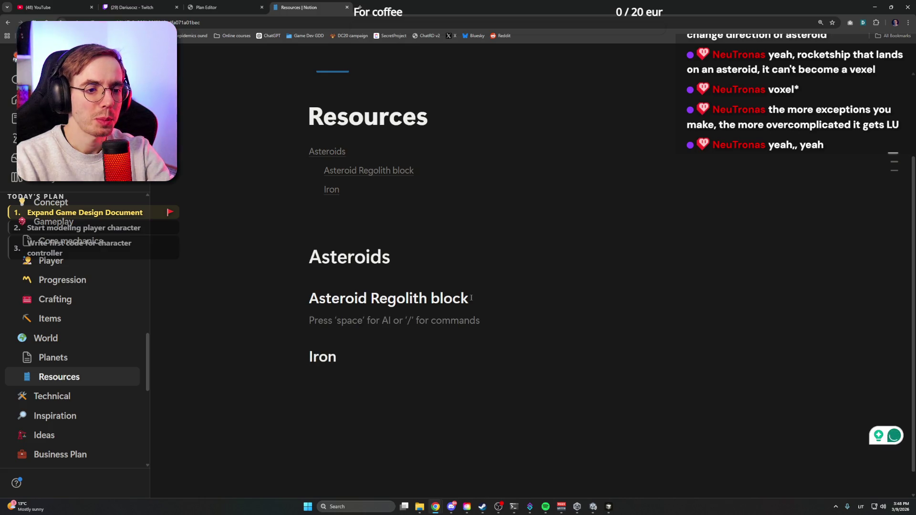
text(Aster)
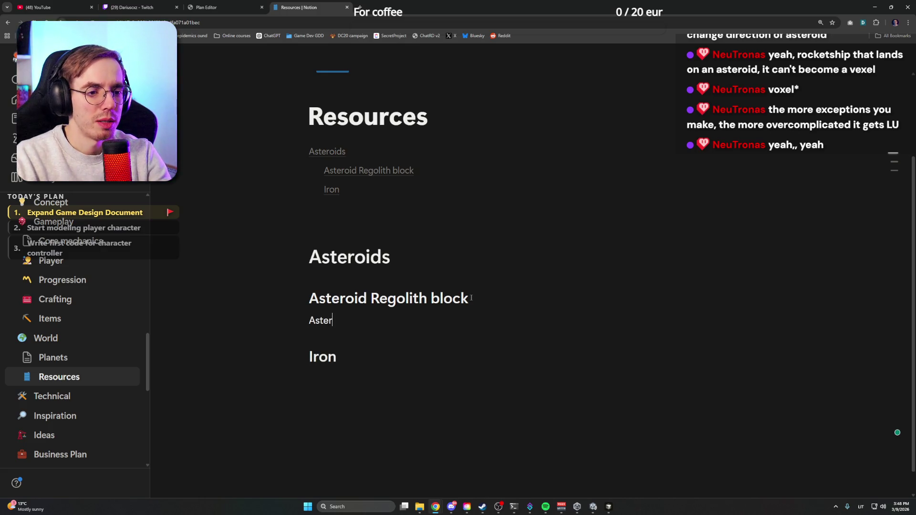
text(oid Regol)
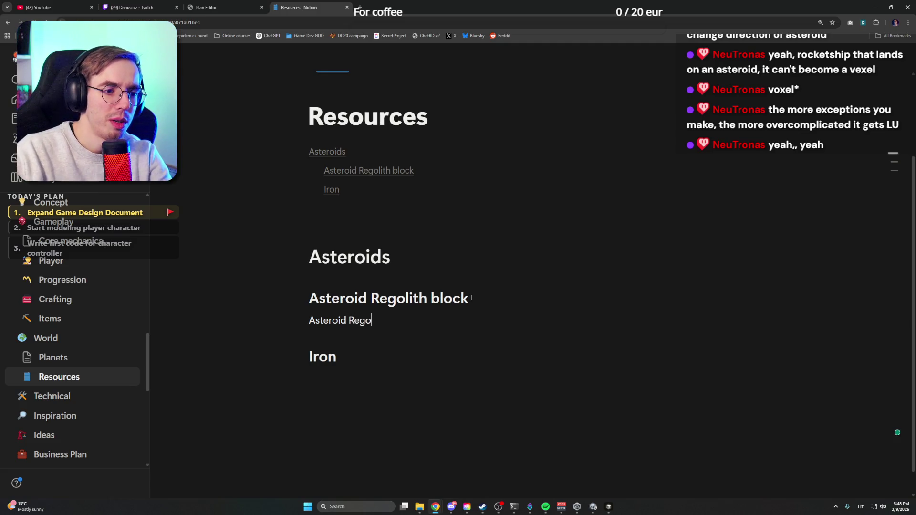
text(ith)
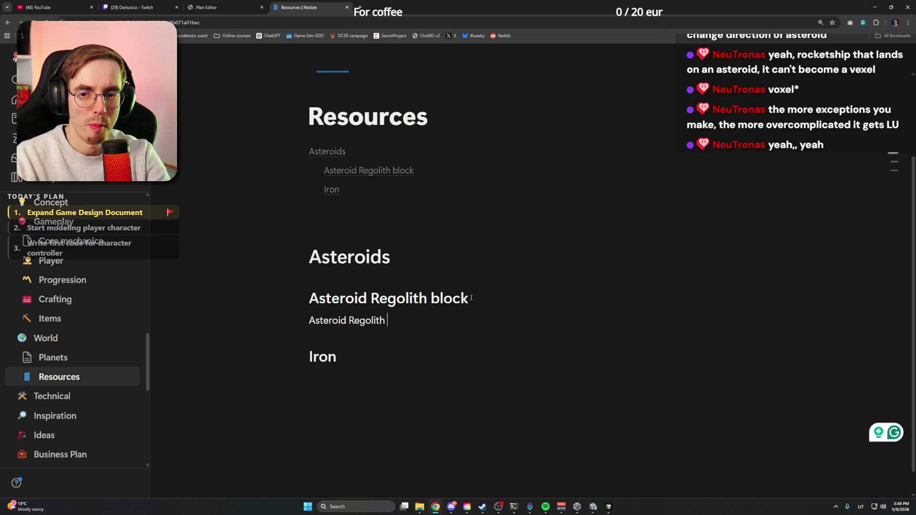
text( debris)
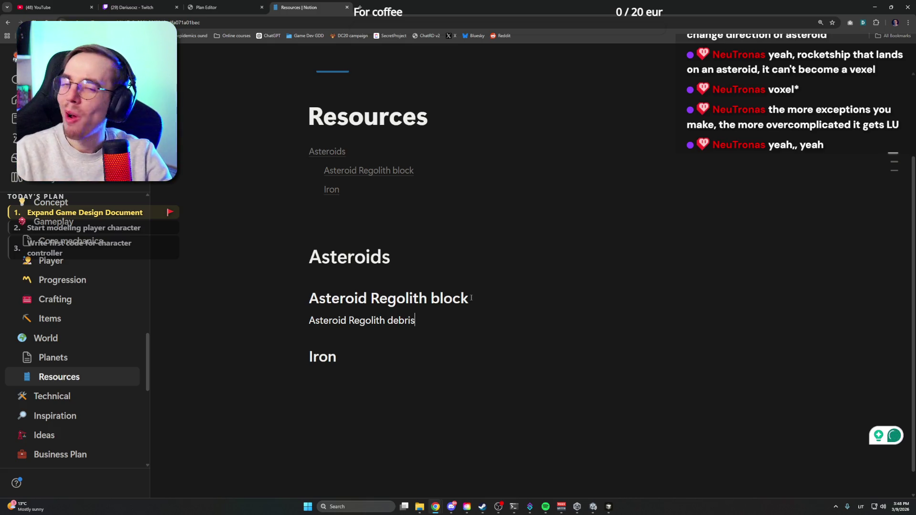
drag(415, 320, 310, 320)
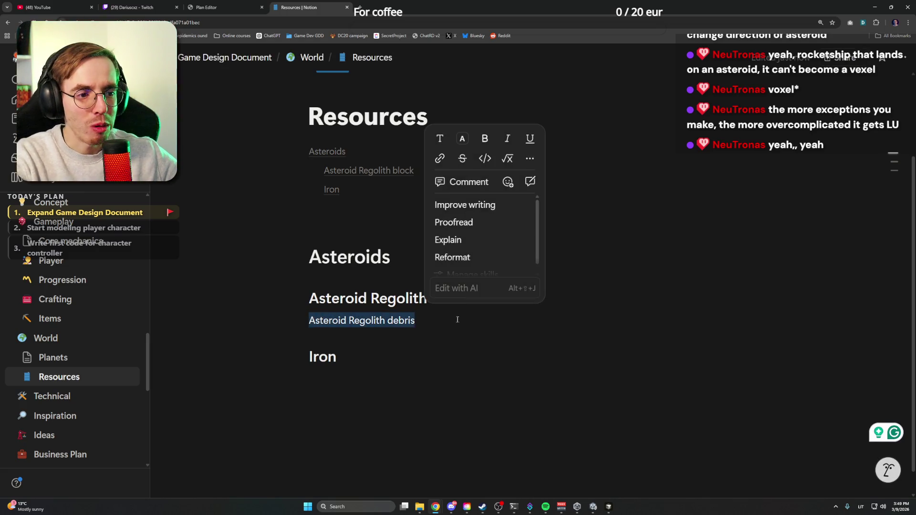
key(ctrl+alt+2)
click(501, 350)
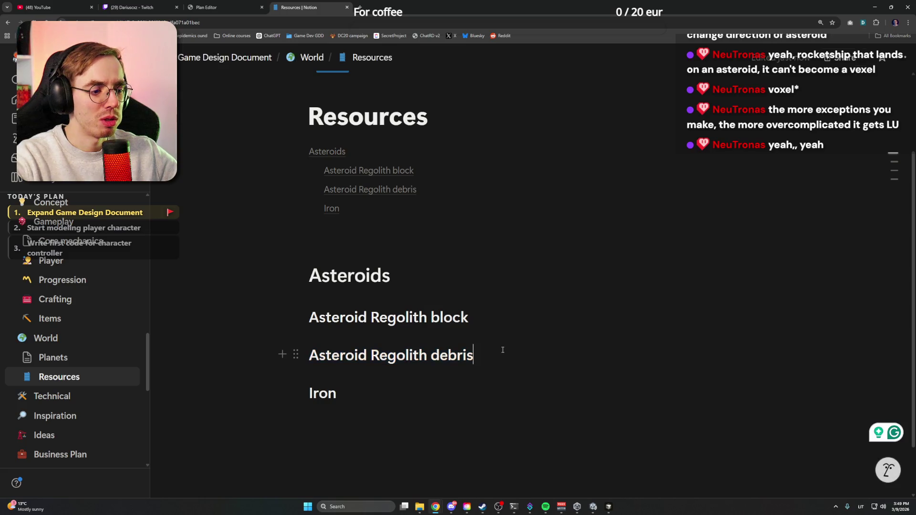
Launch Paint from Windows search
click(307, 507)
text(paint)
key(Return)
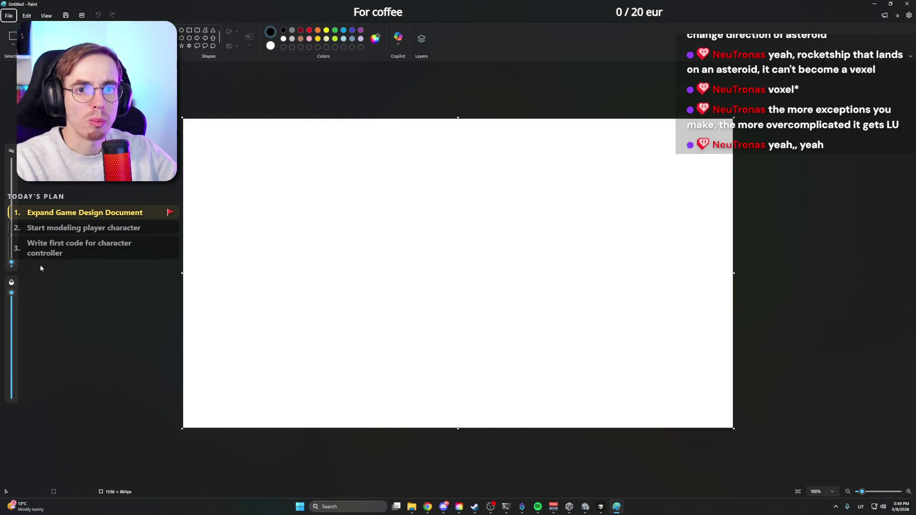
Set a larger brush size, choose the Rectangle shape and try a first rectangle with a fill option
drag(10, 265, 11, 256)
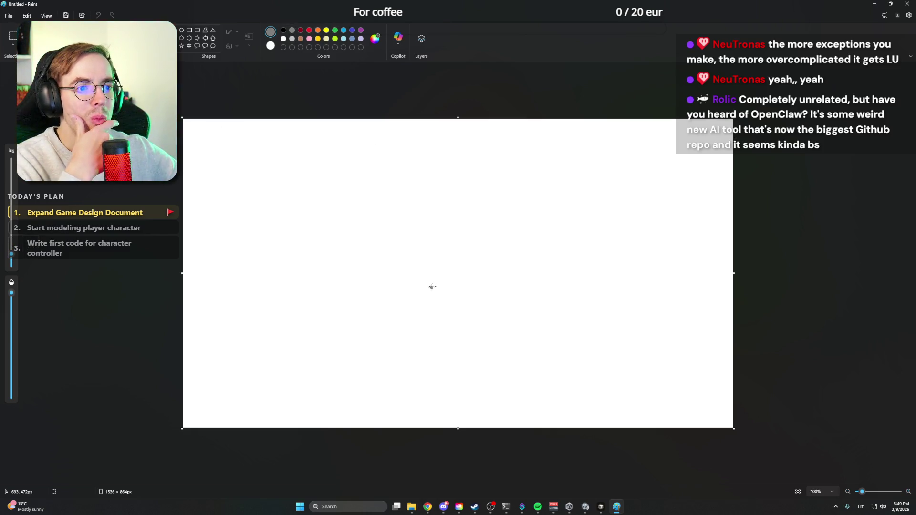
click(15, 189)
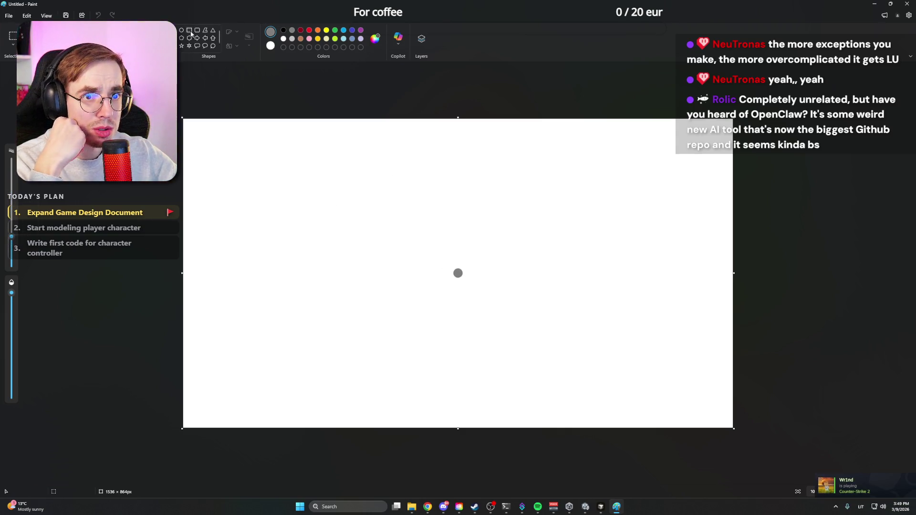
click(191, 32)
drag(404, 200, 485, 275)
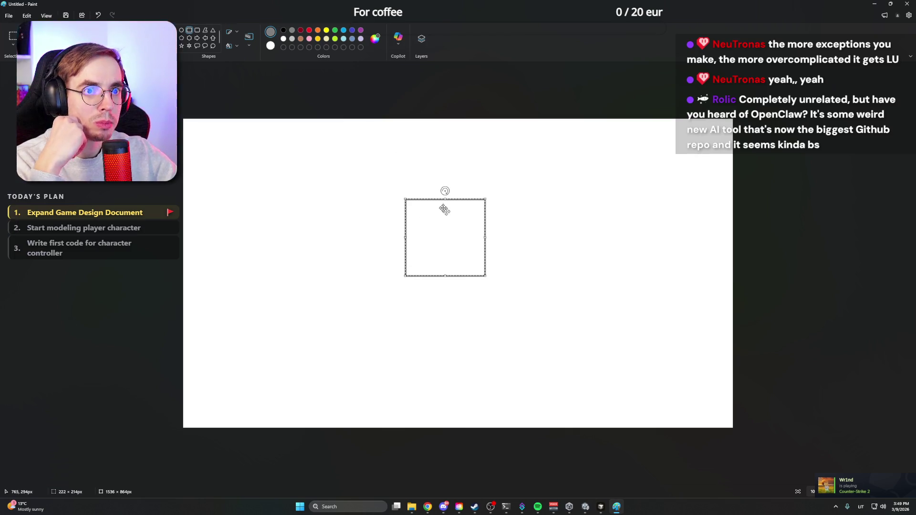
click(234, 47)
click(250, 77)
drag(462, 225, 472, 224)
click(387, 193)
Draw and undo a couple of test rectangles while trying fill options
drag(388, 185, 501, 296)
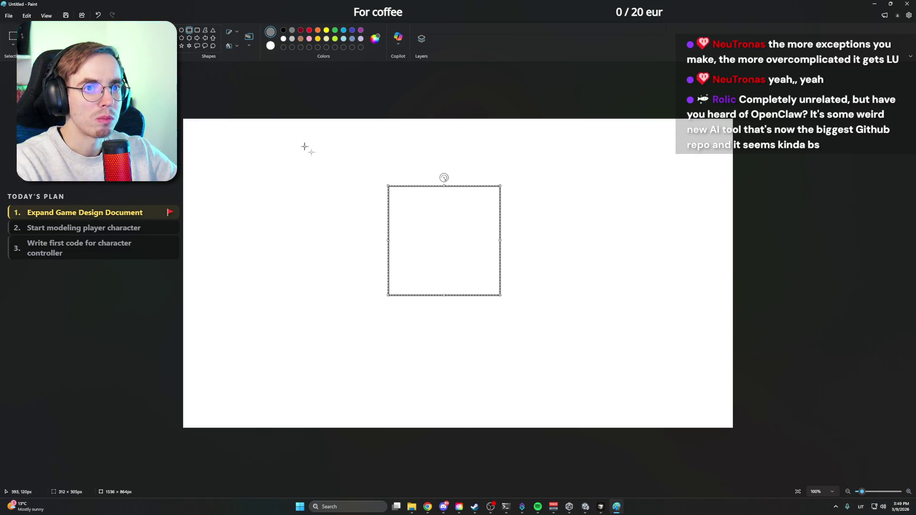
key(ctrl+z)
click(234, 46)
click(379, 204)
drag(379, 204, 490, 319)
key(ctrl+z)
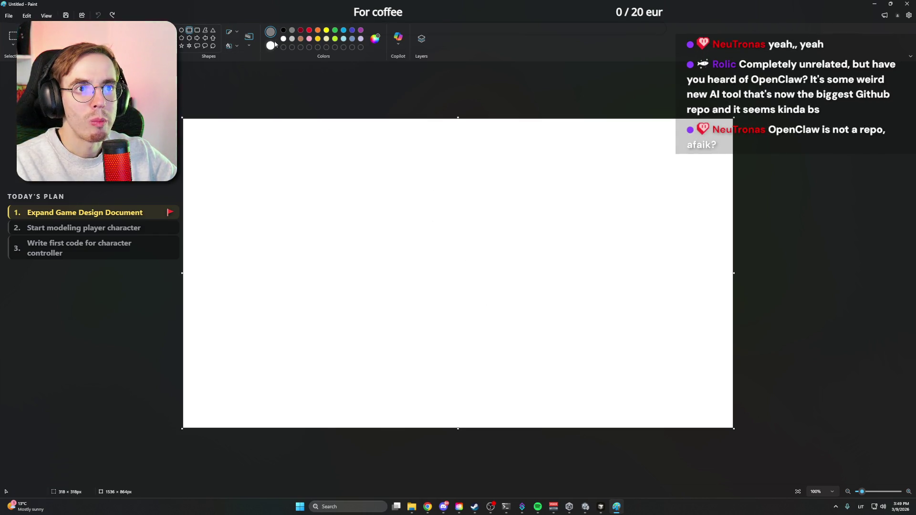
Draw a rectangle left of centre, check outline and size choices, and fill it grey
drag(367, 181, 484, 301)
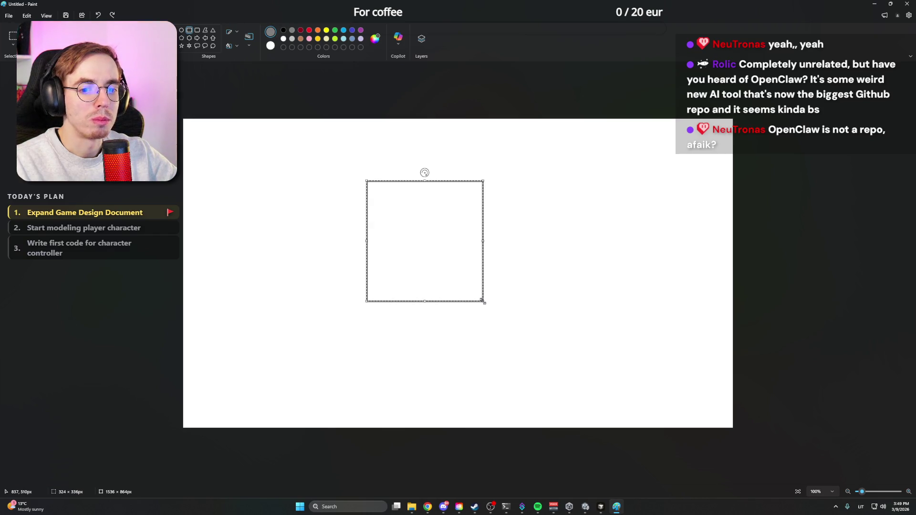
click(233, 31)
click(236, 46)
click(234, 47)
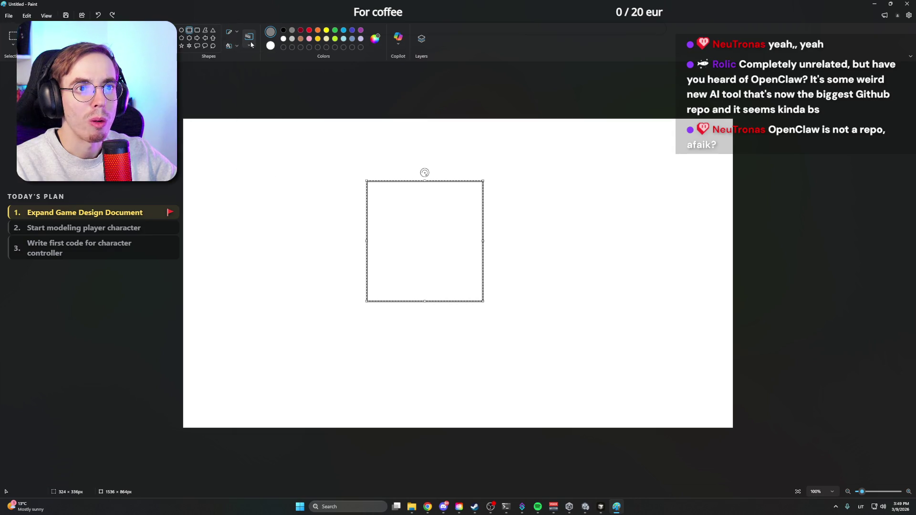
click(253, 45)
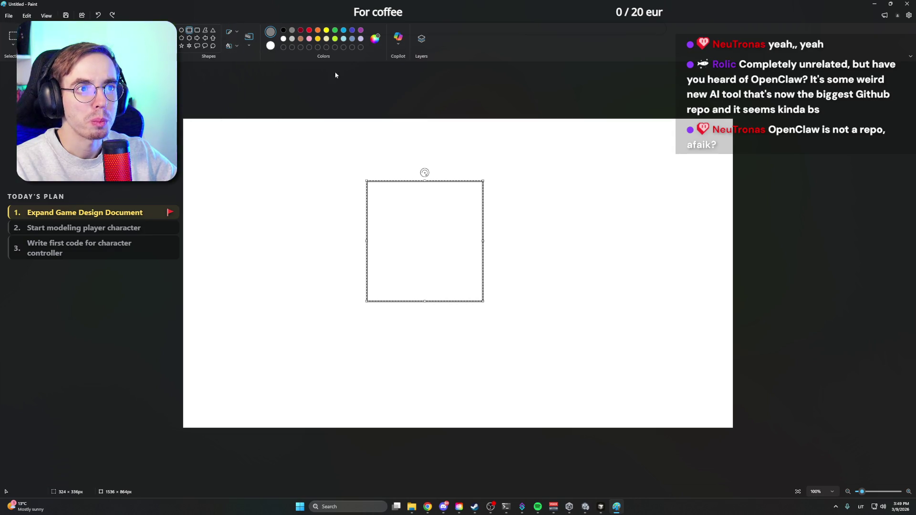
click(270, 33)
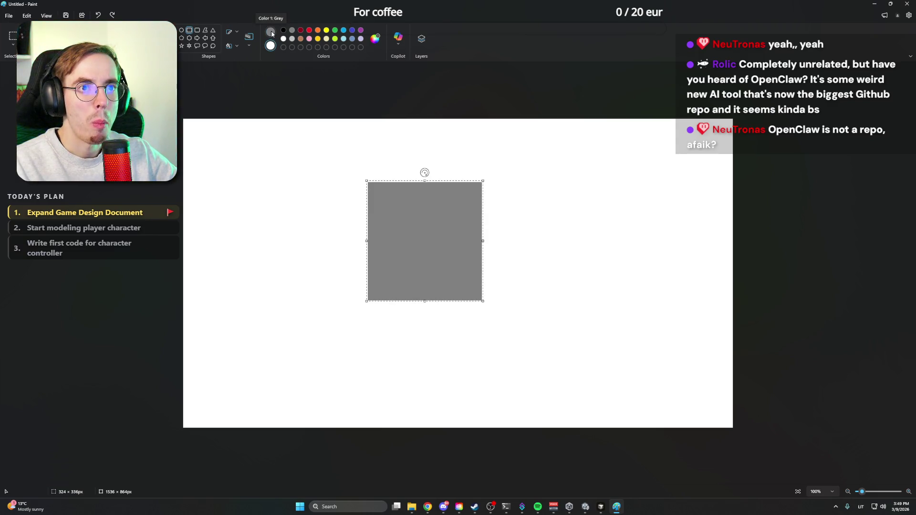
Set grey as the fill colour, reposition the rectangle and add grey blocks at its top-right and top
click(270, 45)
click(291, 30)
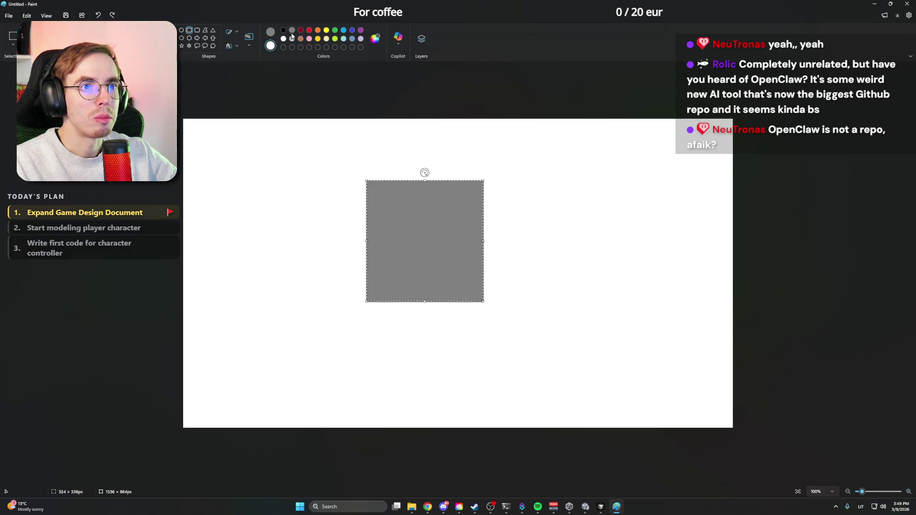
drag(425, 241, 451, 270)
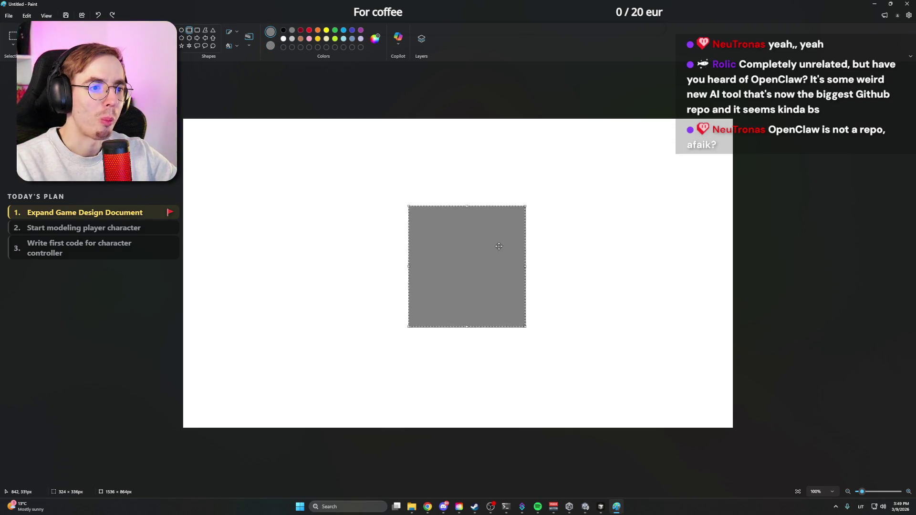
drag(510, 209, 568, 279)
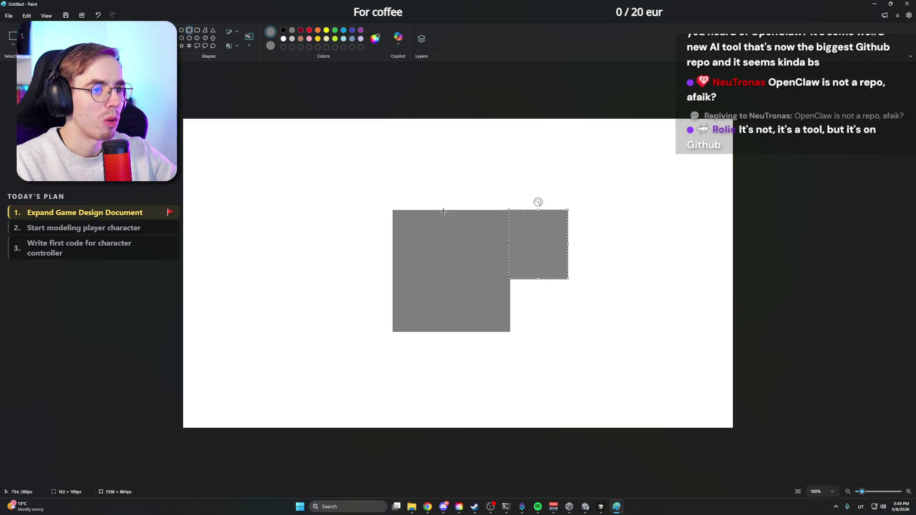
drag(451, 212, 393, 167)
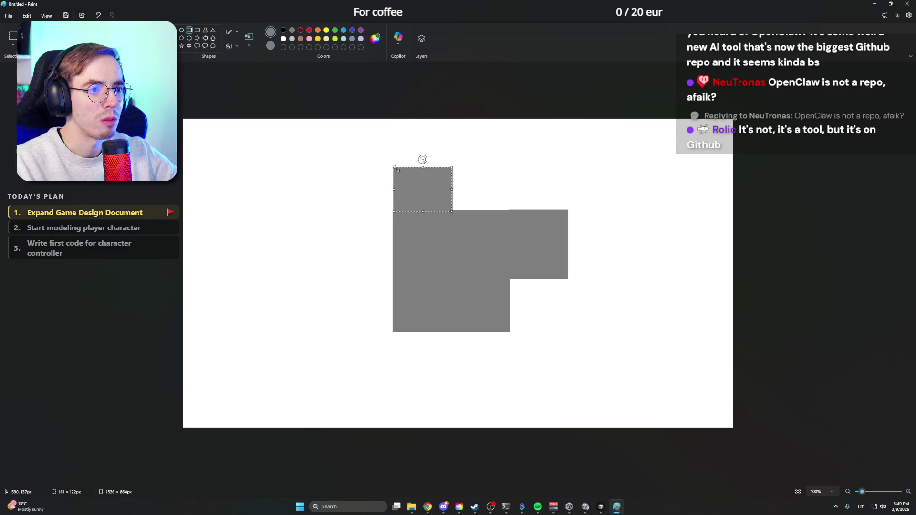
drag(476, 186, 450, 217)
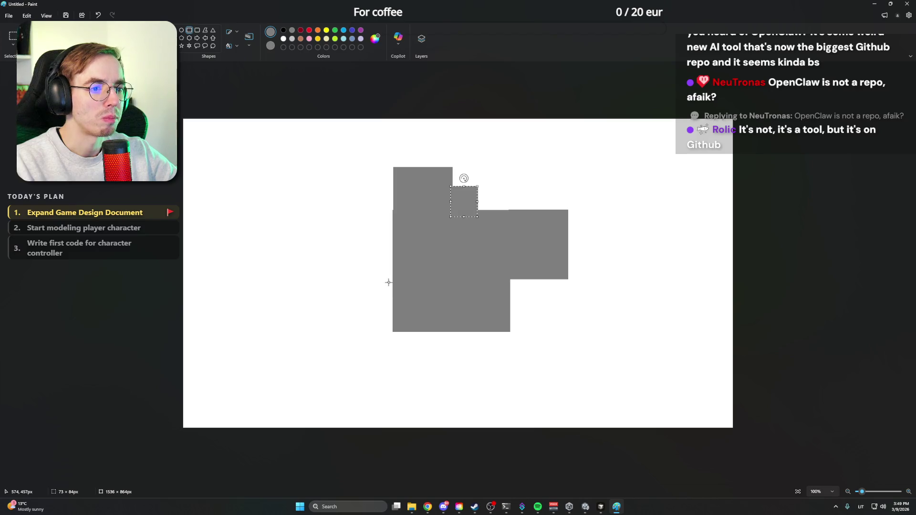
Add grey blocks on the left side, lower right and right edge to complete the blocky shape
drag(399, 266, 360, 301)
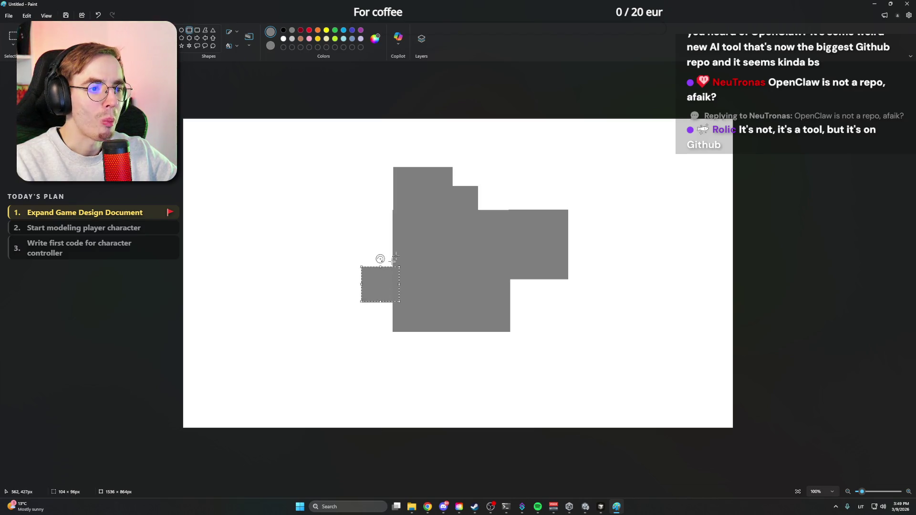
drag(510, 279, 537, 304)
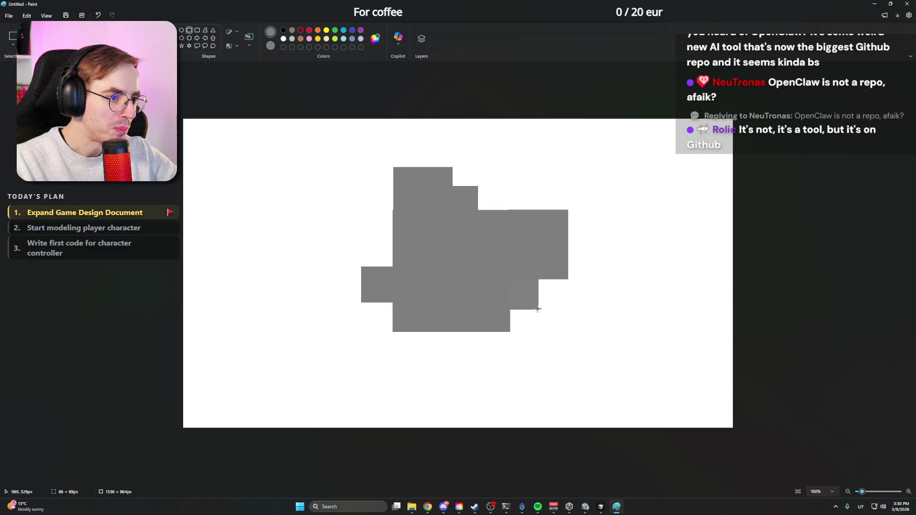
drag(537, 305, 543, 308)
drag(567, 267, 580, 250)
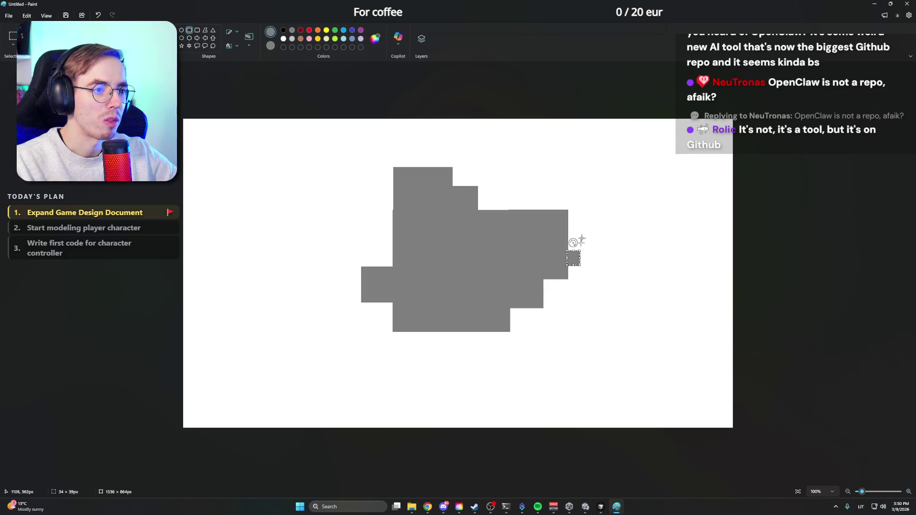
click(617, 173)
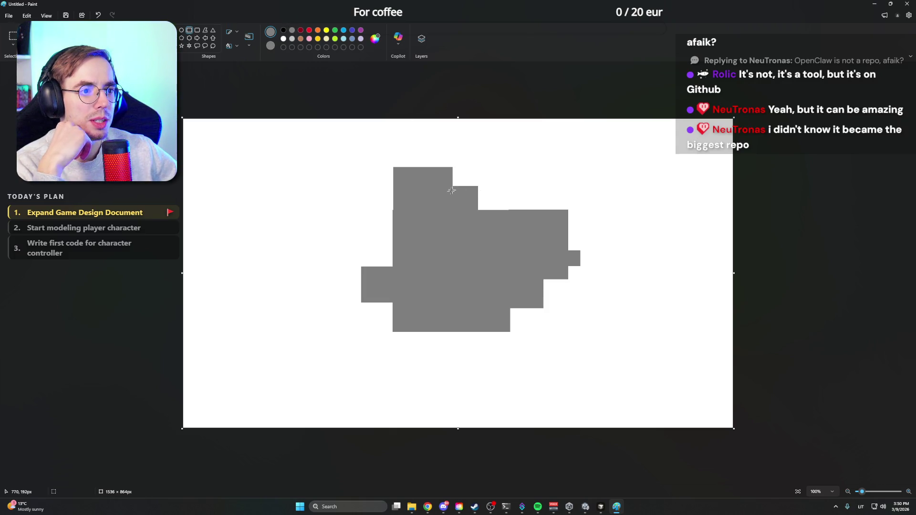
click(231, 31)
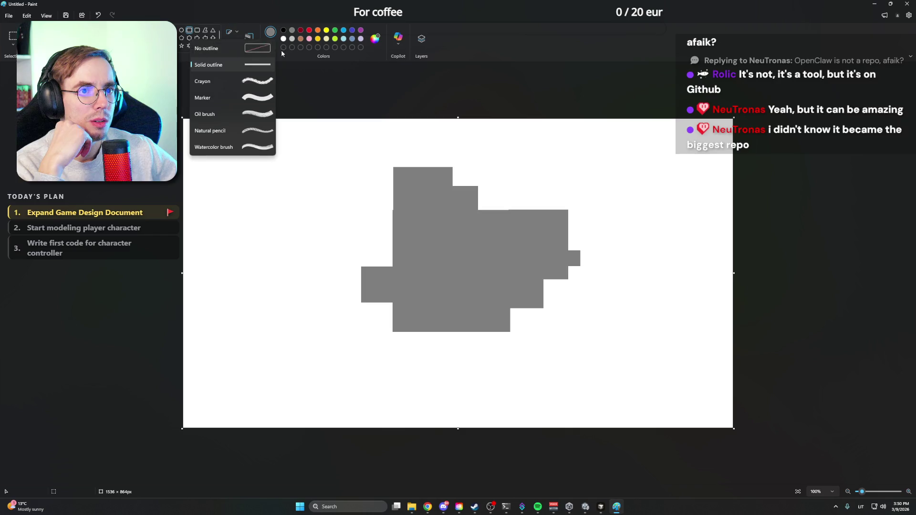
Dab small grey bumps along the shape's edges with a brush, then close Paint
click(214, 64)
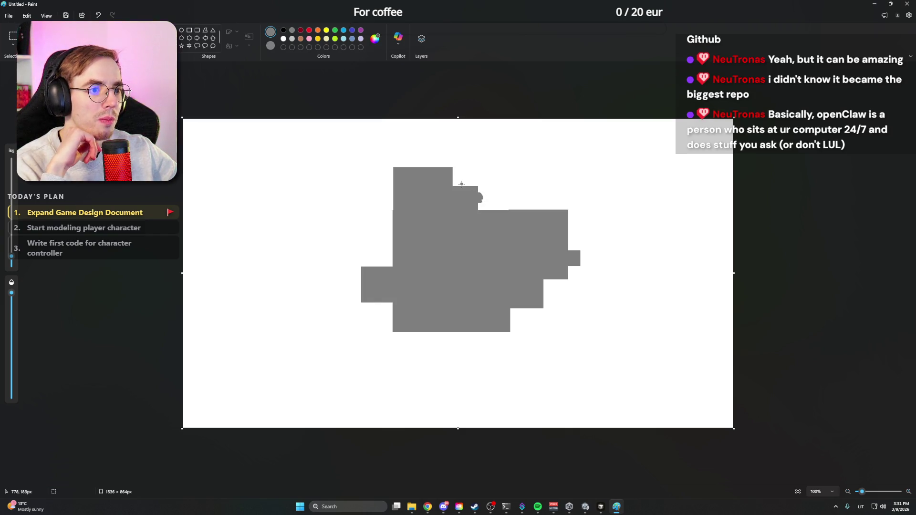
click(462, 183)
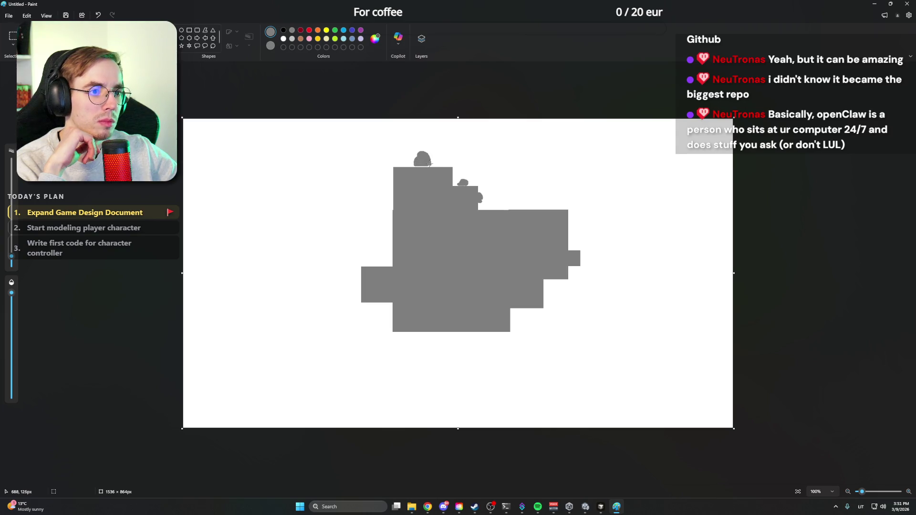
drag(391, 180, 389, 178)
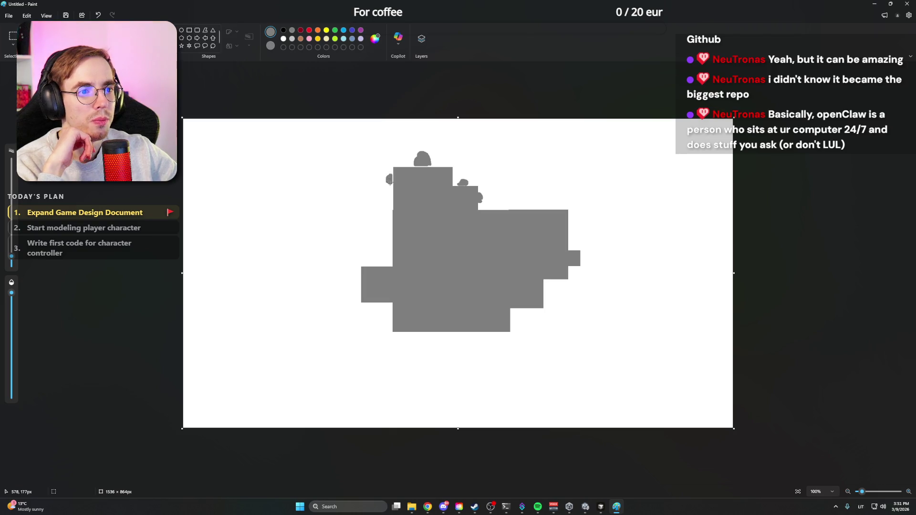
drag(381, 266, 376, 263)
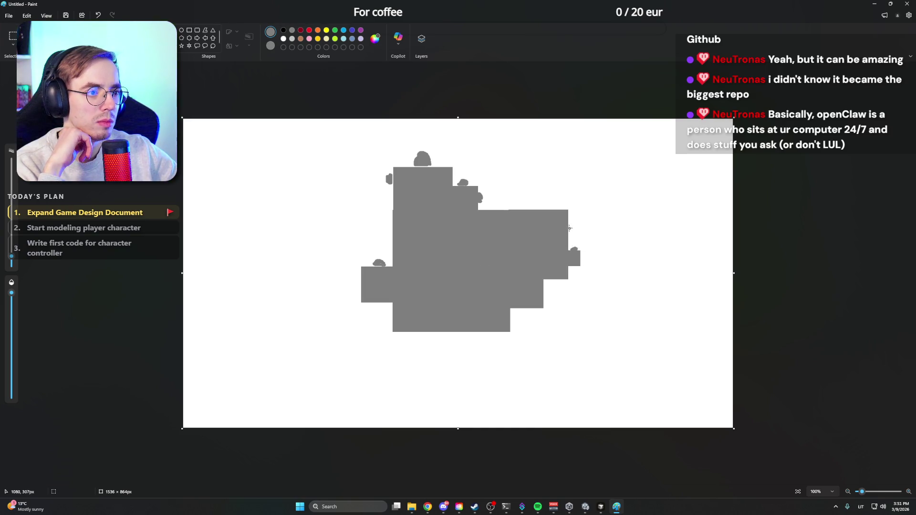
drag(571, 217, 552, 206)
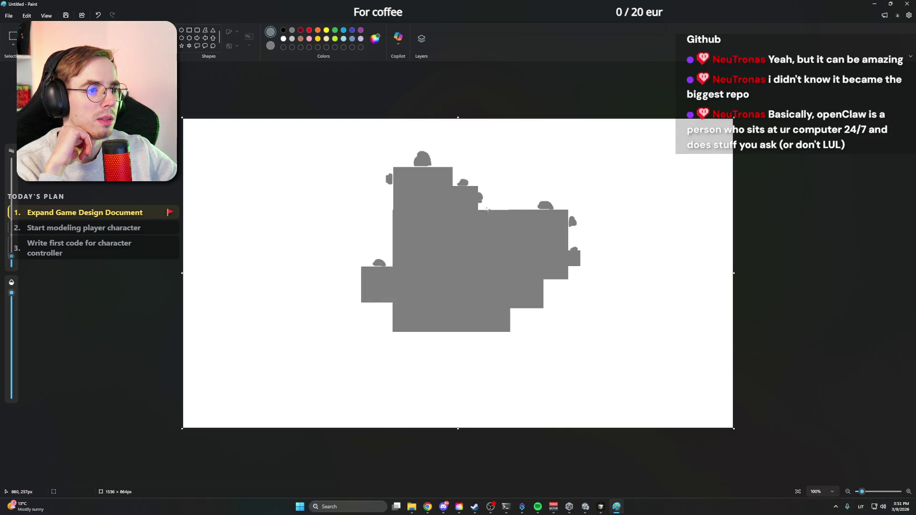
click(518, 310)
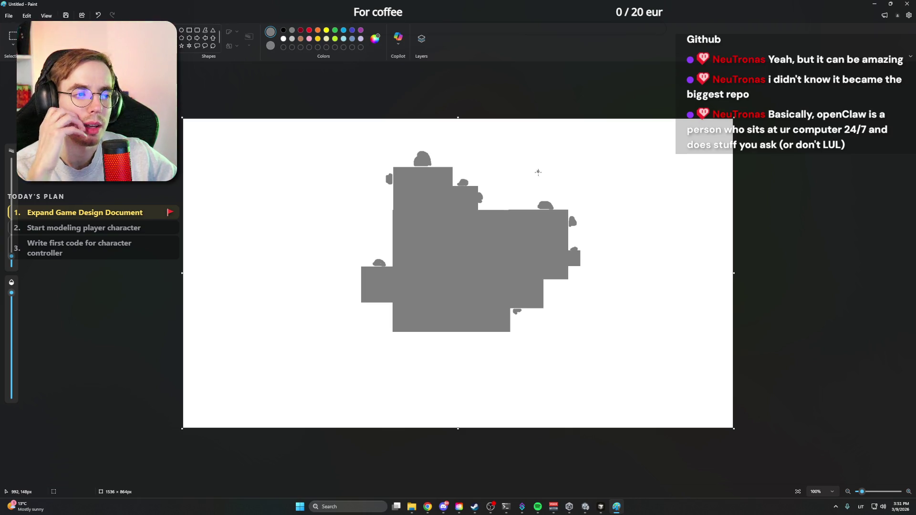
click(908, 3)
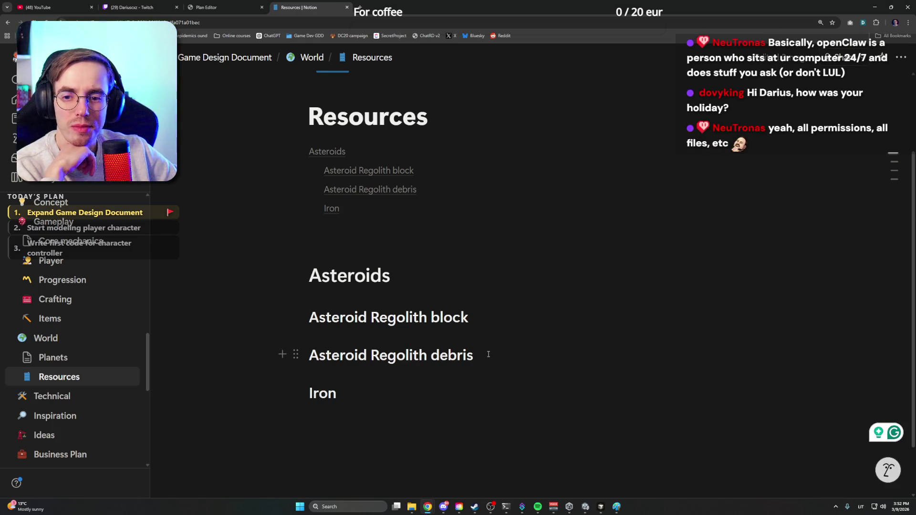
scroll(488, 354, down, 1)
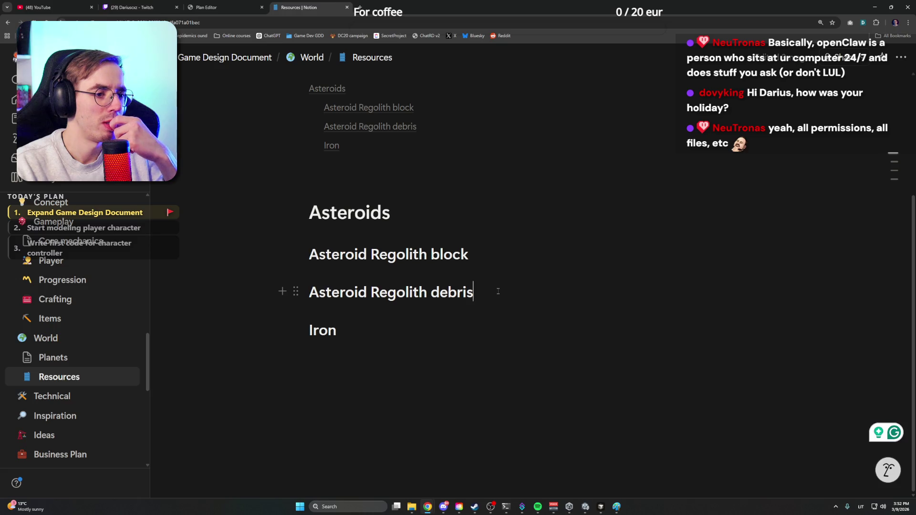
text(small_))
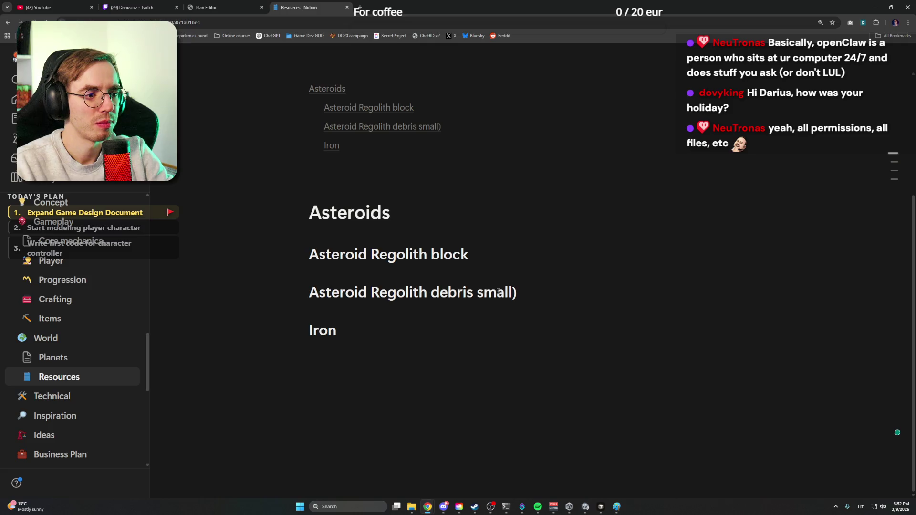
Make the debris heading '(small)' and duplicate it as a '(medium)' heading
key(Left)
key(Left)
key(Left)
text(()
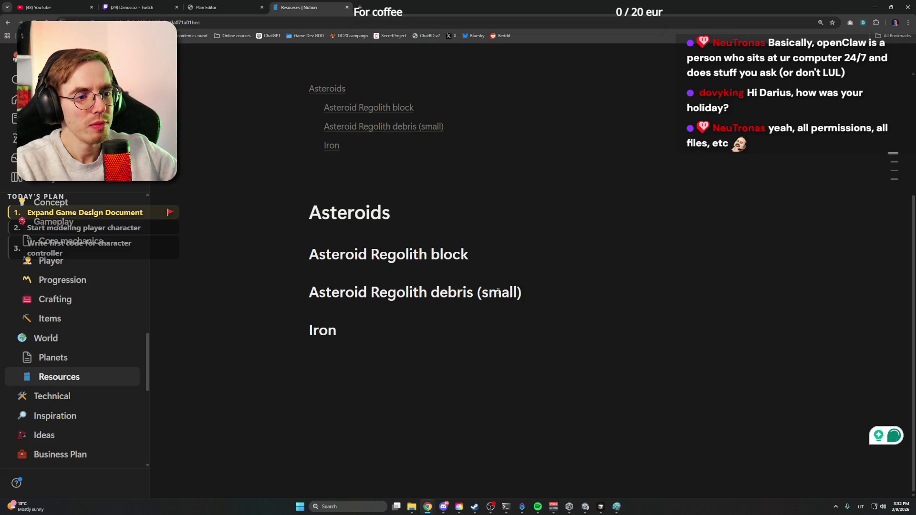
triple_click(526, 292)
key(ctrl+c)
click(527, 291)
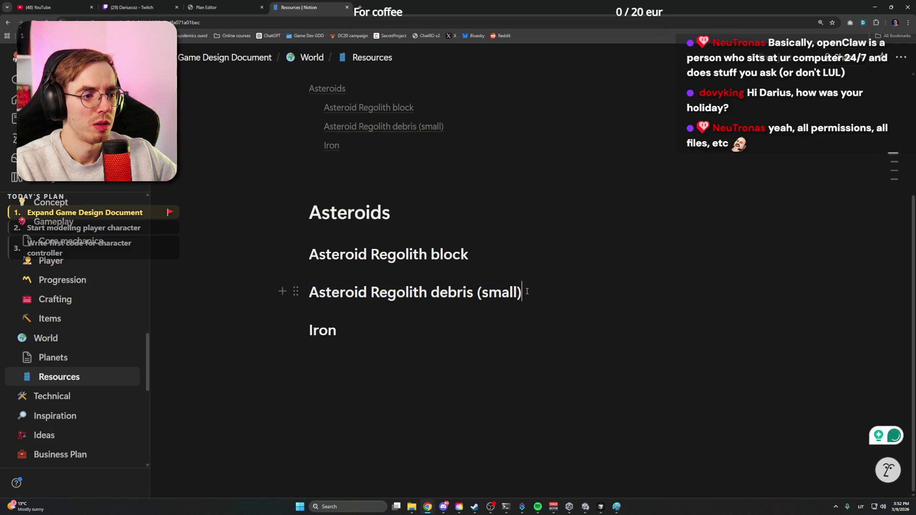
key(ctrl+d)
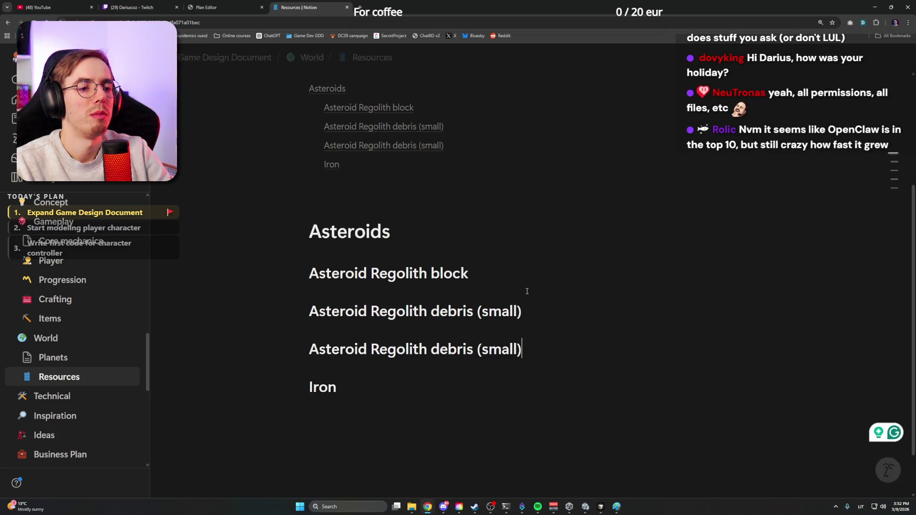
key(Left)
key(ctrl+shift+Left)
text(Medi)
key(BackSpace)
key(BackSpace)
key(BackSpace)
key(BackSpace)
text(medium)
Duplicate again to create the '(large)' debris heading above Iron
key(Return)
key(ctrl+v)
key(Left)
key(ctrl+shift+Left)
text(large)
scroll(532, 315, down, 1)
mouse_move(415, 334)
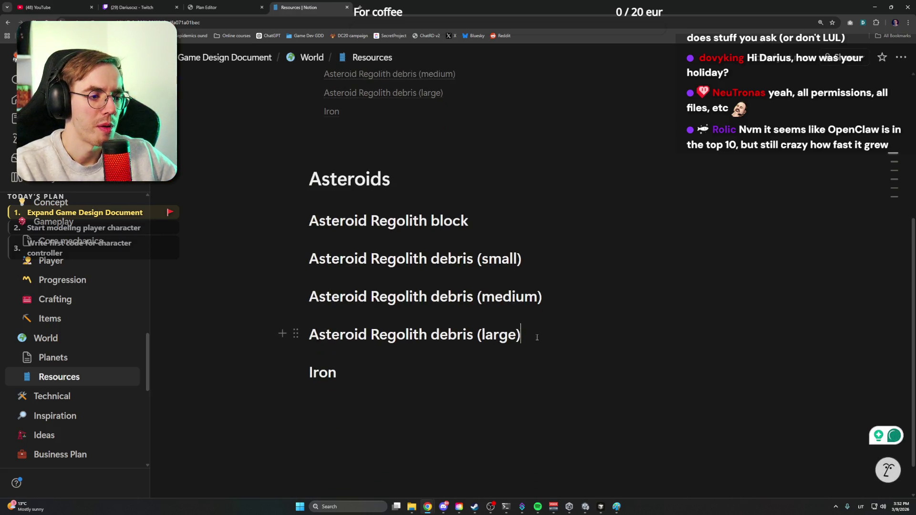
click(407, 362)
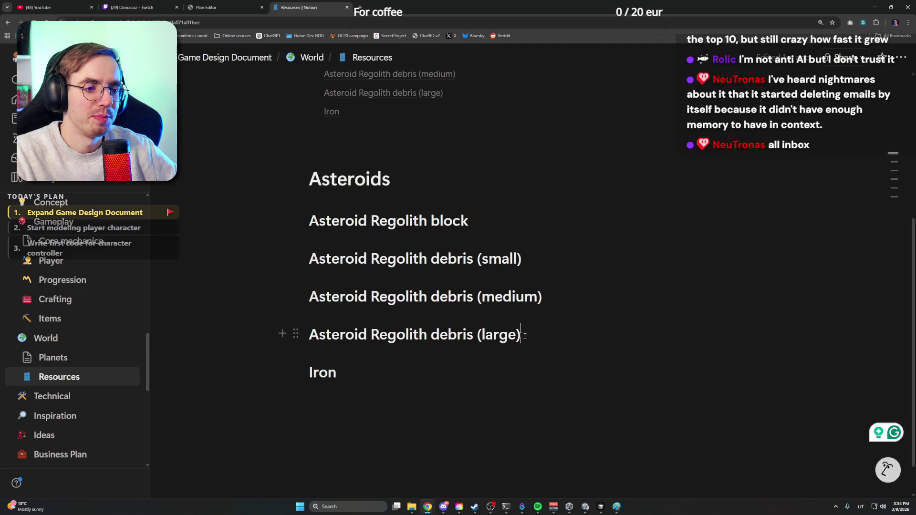
Convert the headings from Asteroid Regolith block to Iron into Heading 3
drag(536, 338, 287, 234)
click(477, 228)
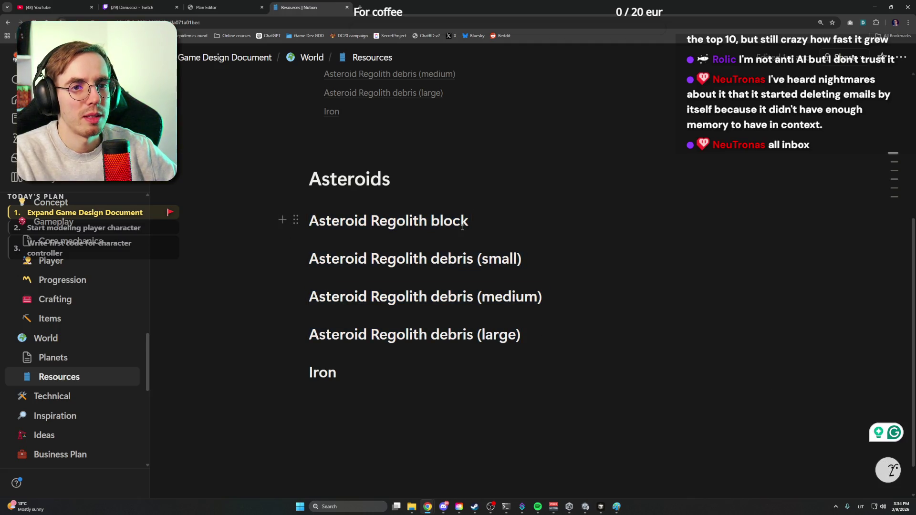
scroll(504, 258, up, 3)
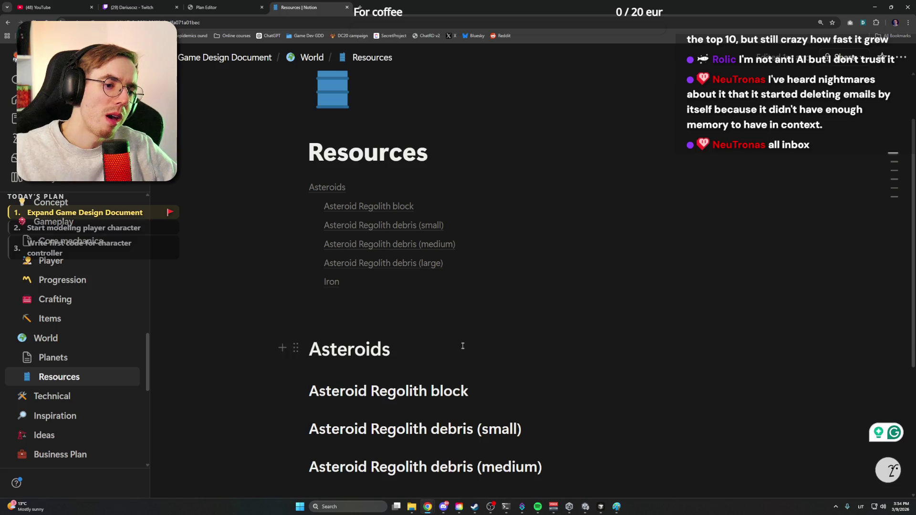
scroll(472, 329, down, 2)
scroll(486, 320, down, 1)
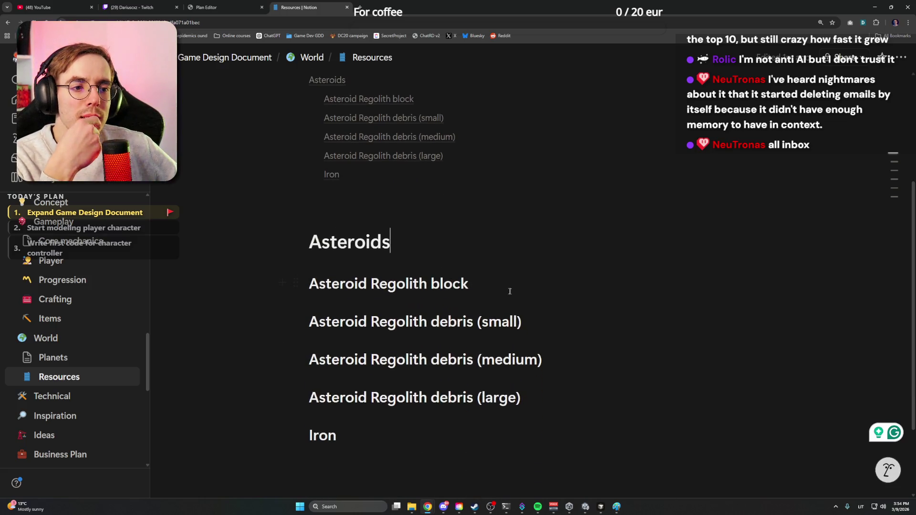
click(433, 258)
scroll(433, 258, down, 1)
click(476, 248)
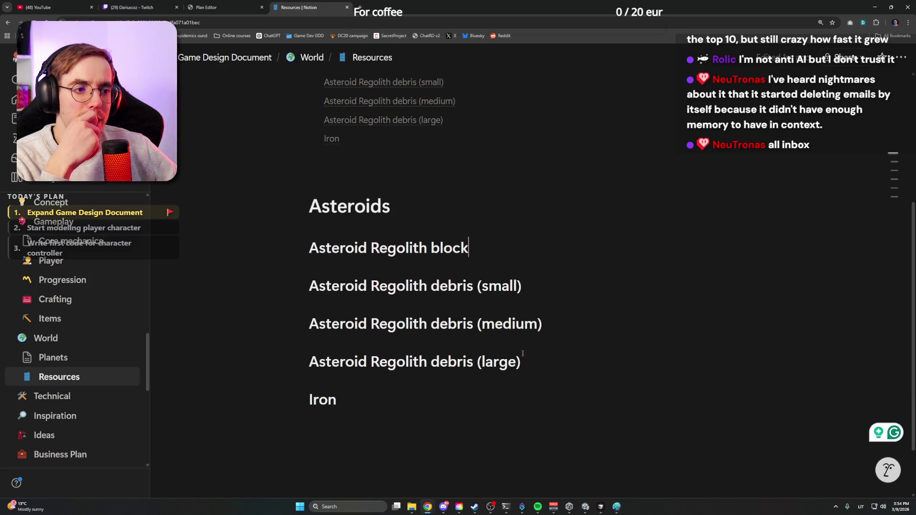
drag(375, 400, 304, 248)
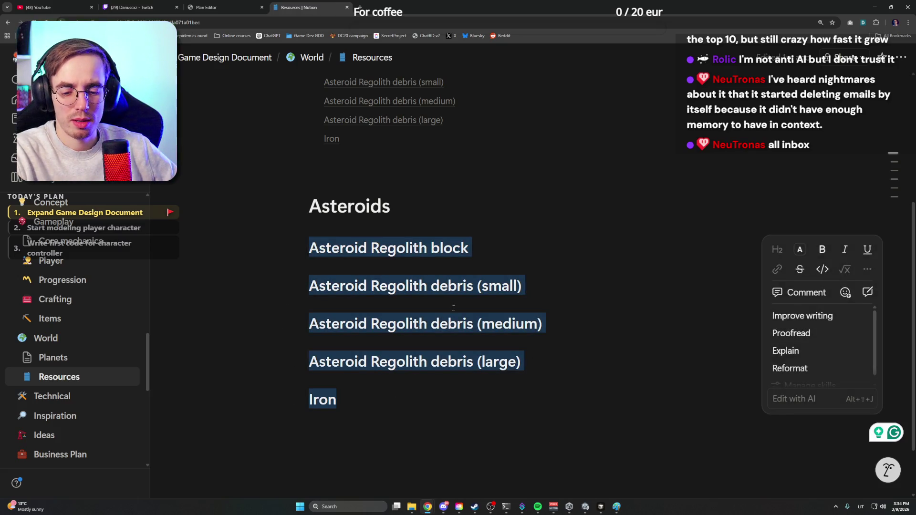
key(ctrl+alt+3)
key(Right)
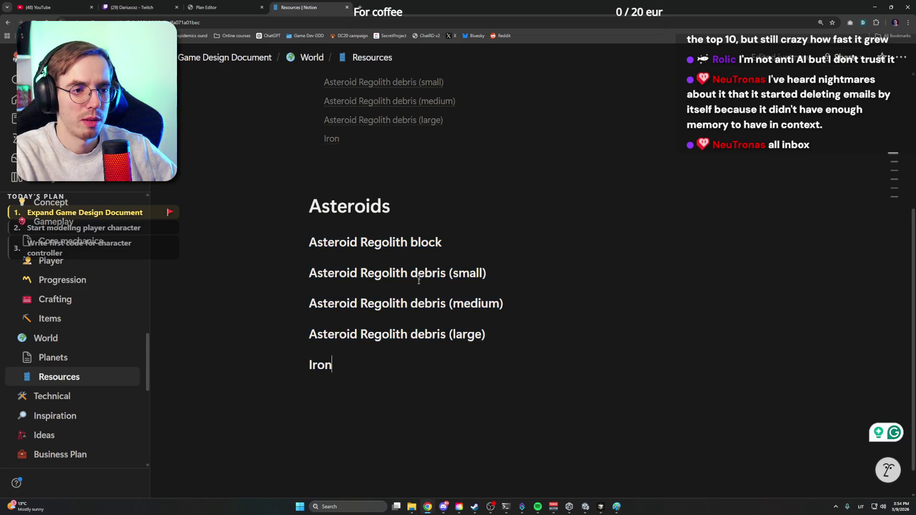
scroll(429, 242, up, 2)
scroll(428, 242, down, 1)
Start a new 'Gives:' line below the Asteroid Regolith block heading
click(400, 247)
click(472, 285)
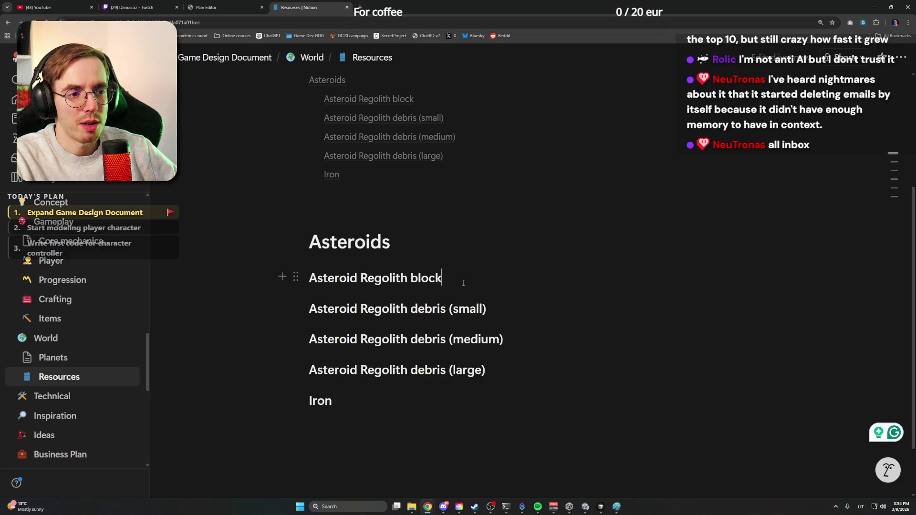
click(497, 314)
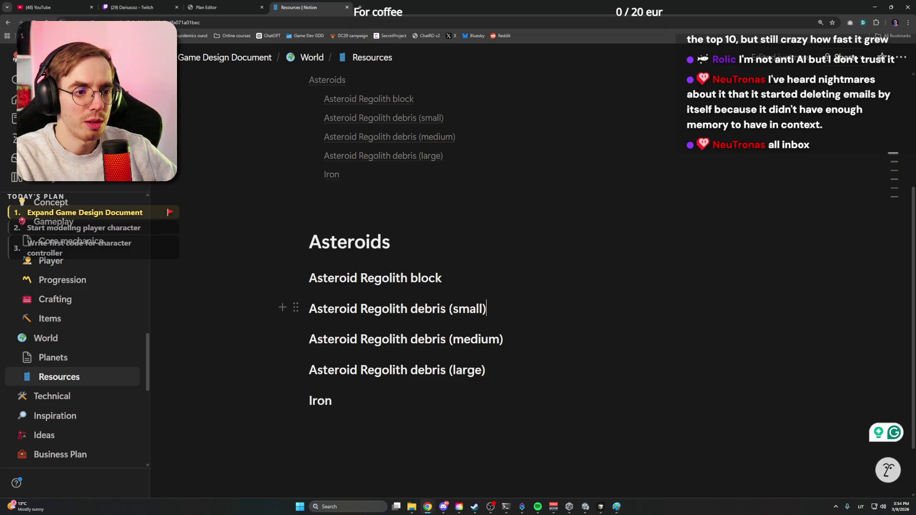
click(517, 335)
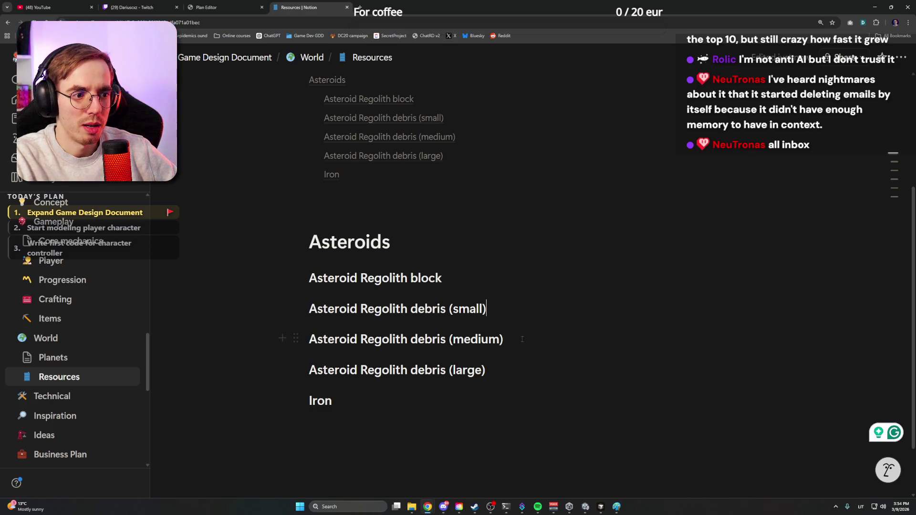
click(484, 309)
click(470, 280)
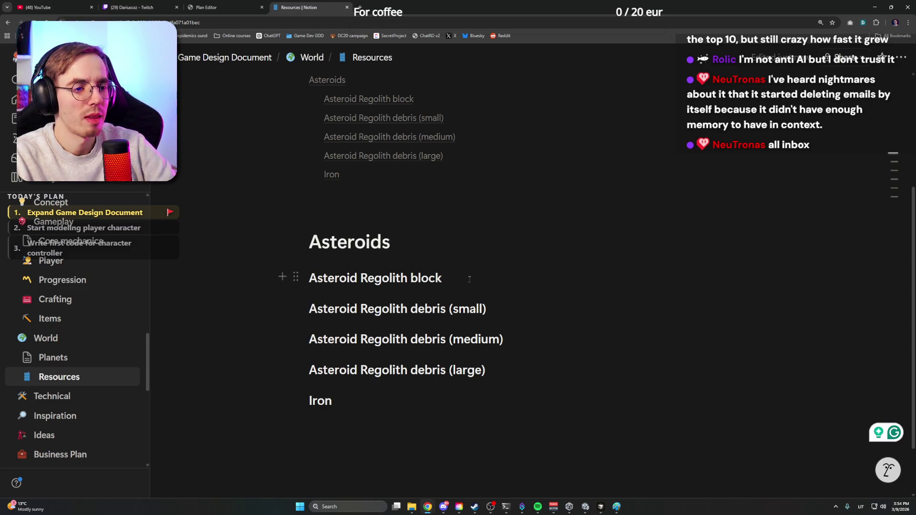
key(Return)
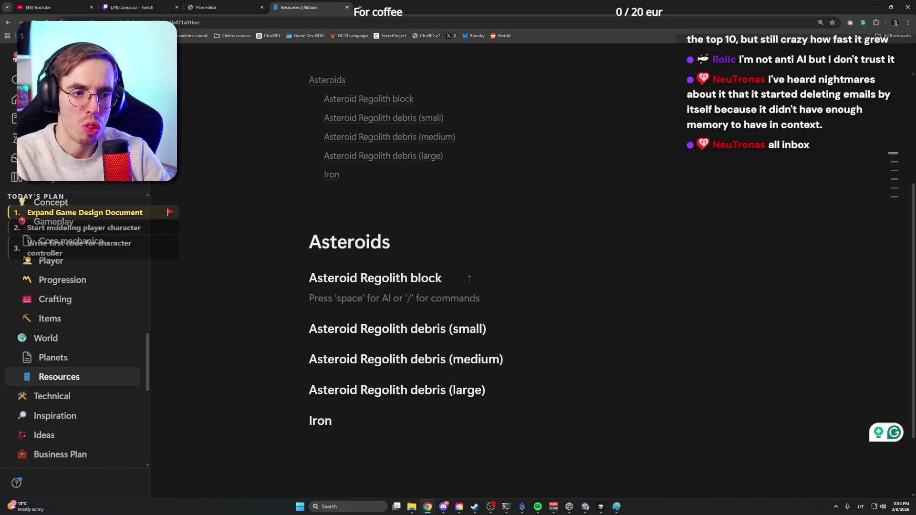
text(Gives:)
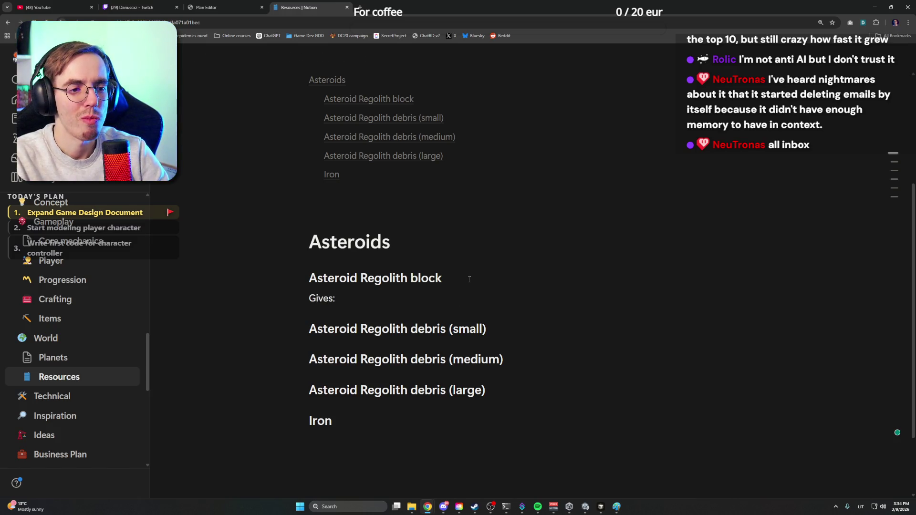
mouse_move(56, 300)
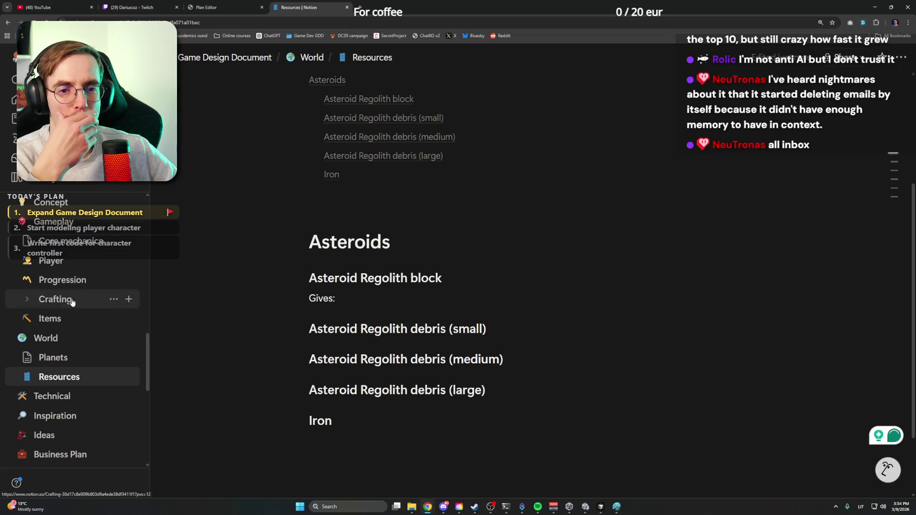
scroll(63, 262, up, 1)
scroll(65, 247, up, 1)
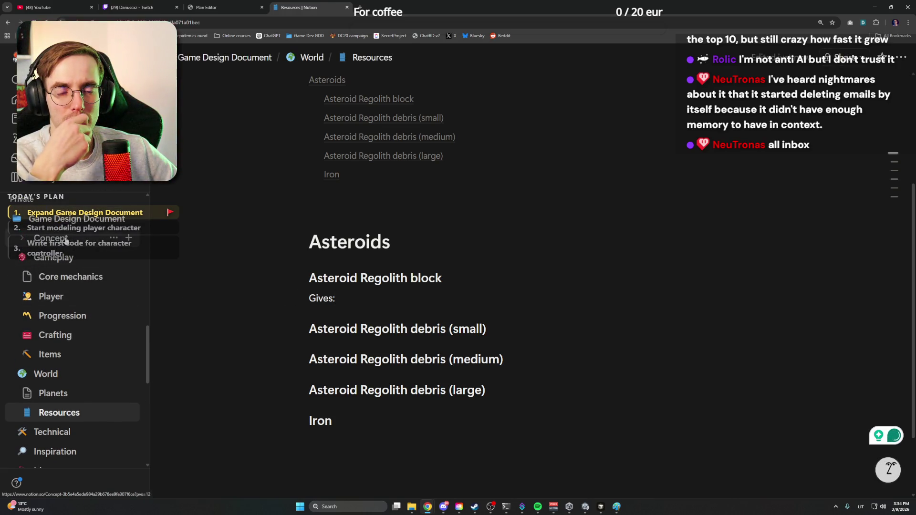
Insert a table of contents under the Genre line on Concept and jump to Items and Voxels
click(50, 238)
scroll(457, 352, down, 4)
scroll(458, 353, down, 4)
scroll(458, 352, down, 5)
scroll(458, 353, down, 4)
scroll(458, 353, down, 5)
scroll(457, 353, down, 4)
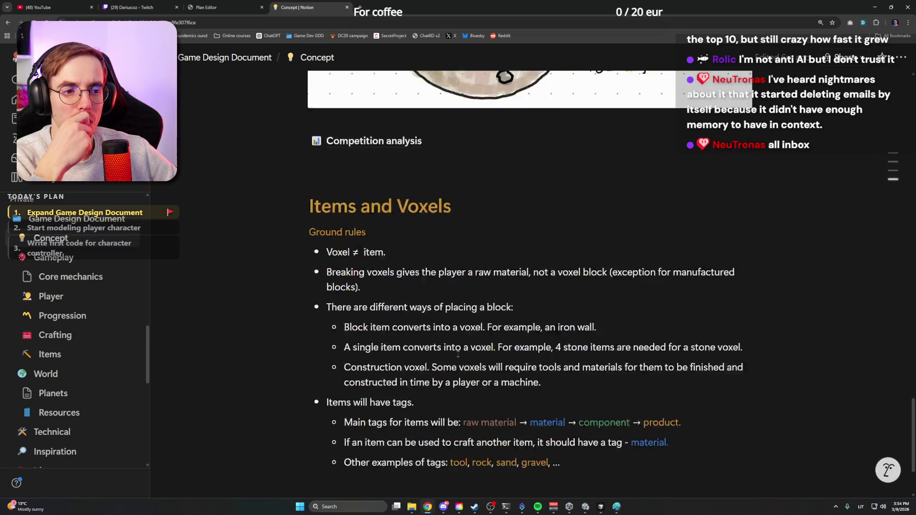
scroll(459, 355, up, 1)
scroll(455, 337, up, 5)
scroll(448, 309, up, 5)
scroll(447, 310, up, 5)
scroll(448, 309, up, 4)
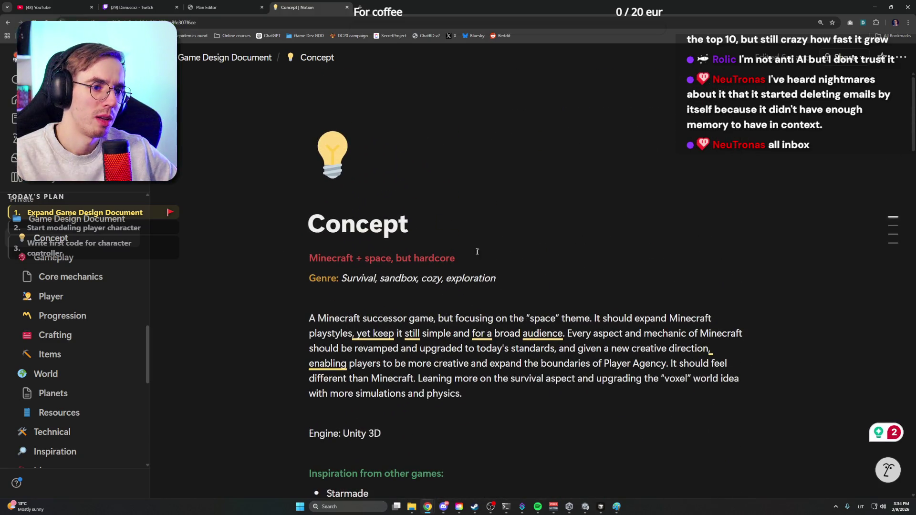
click(463, 247)
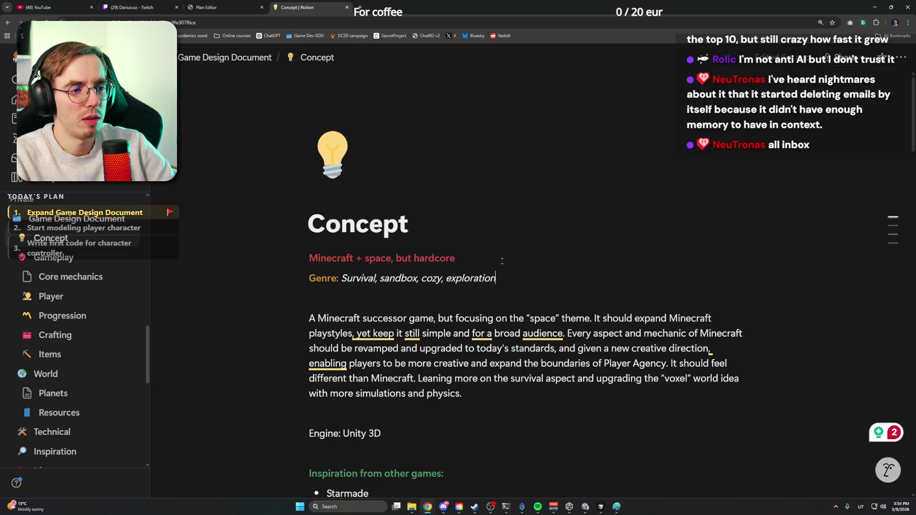
key(Down)
key(Return)
text(/)
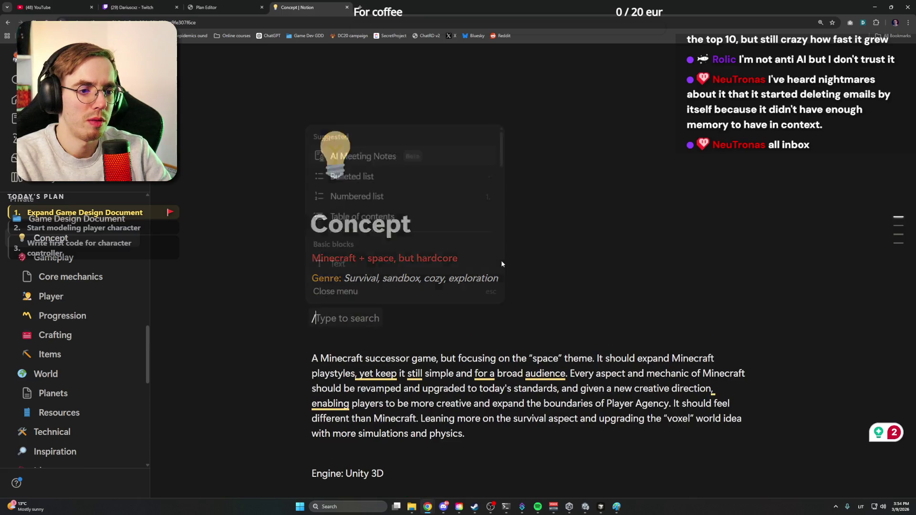
text(table)
click(502, 264)
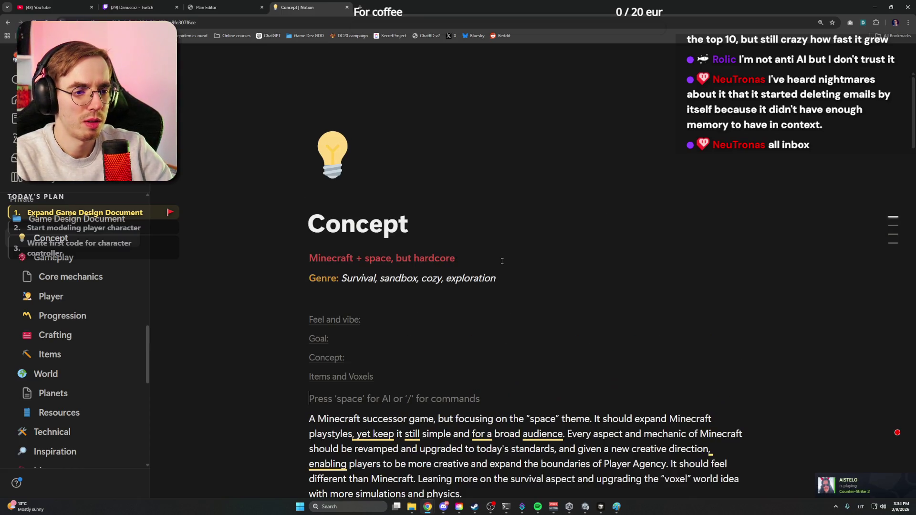
click(328, 378)
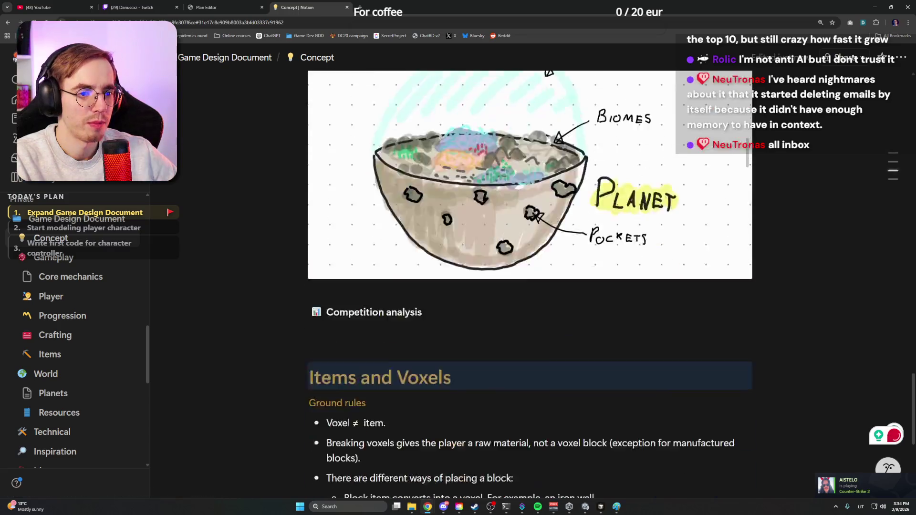
click(405, 211)
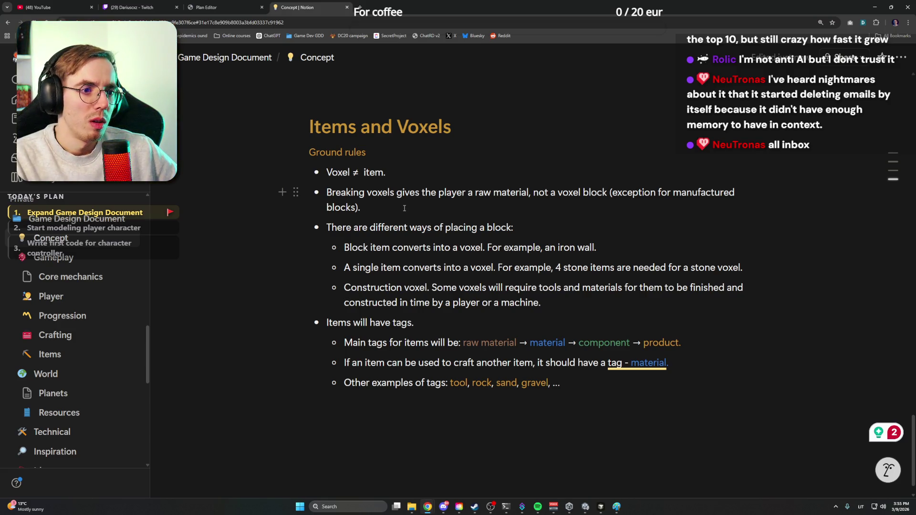
Start a new ground-rule bullet about raw blocks having a loot table of random items
key(Return)
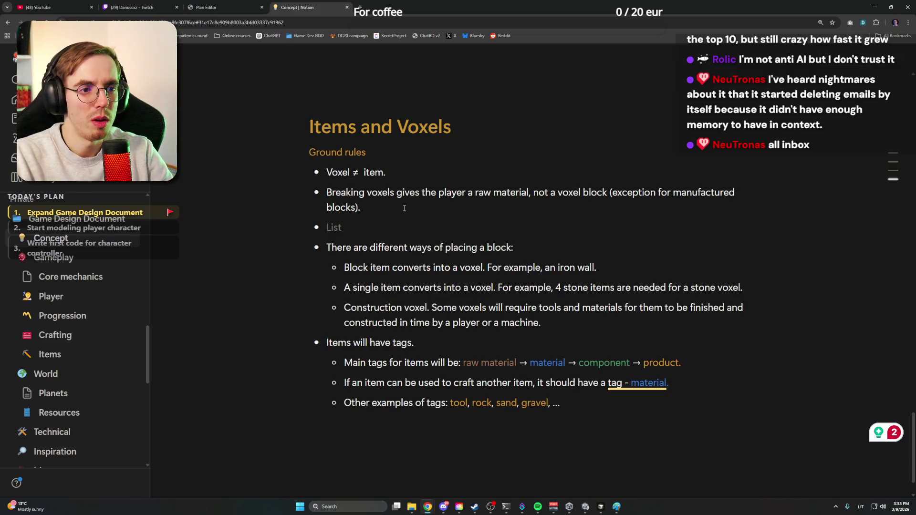
text(Most of the time,)
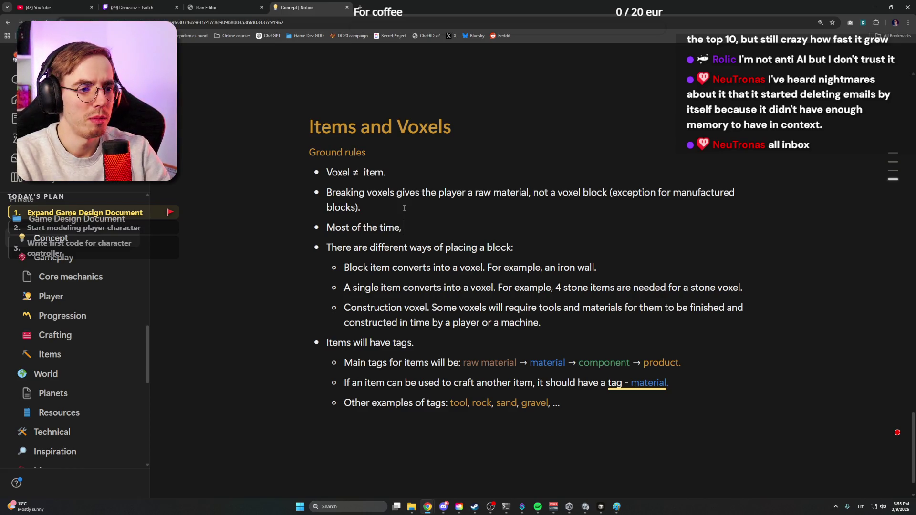
text( by v)
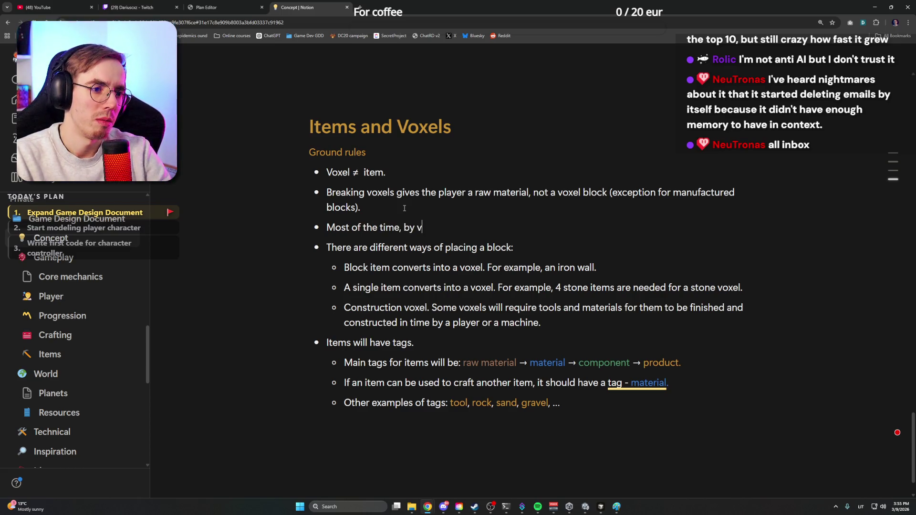
key(BackSpace)
key(BackSpace)
key(BackSpace)
text(reaking raw )
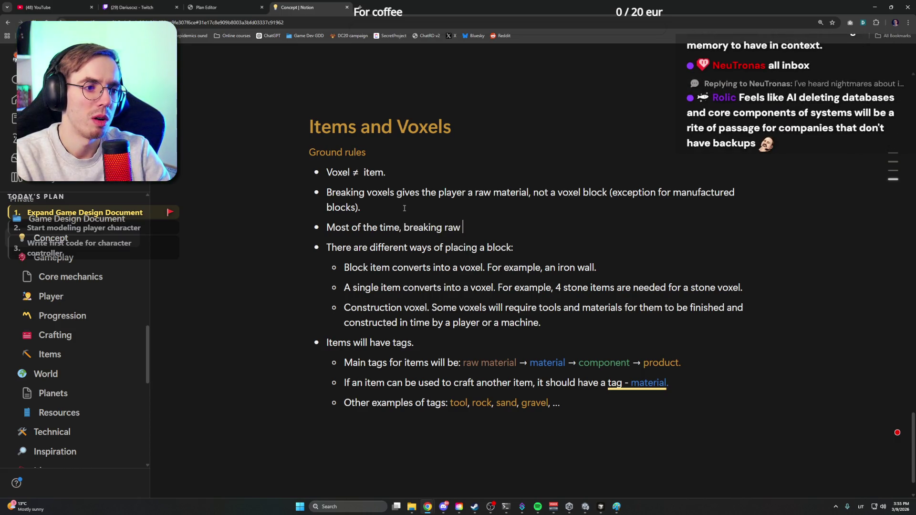
text( should havea loot table of i)
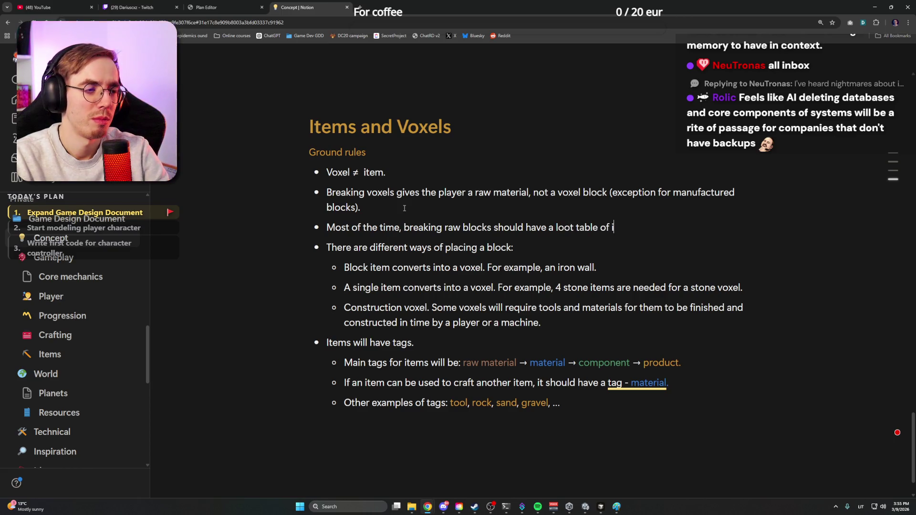
text(random itm)
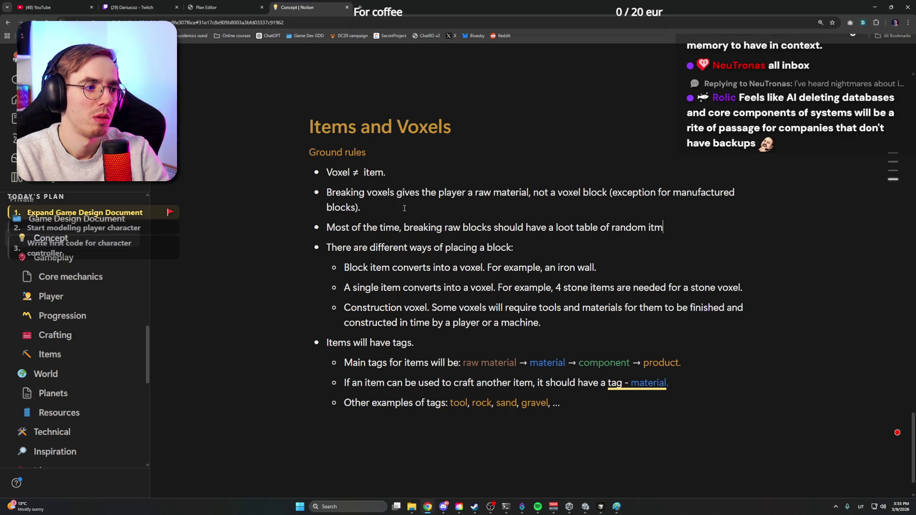
key(BackSpace)
text(ems you can get)
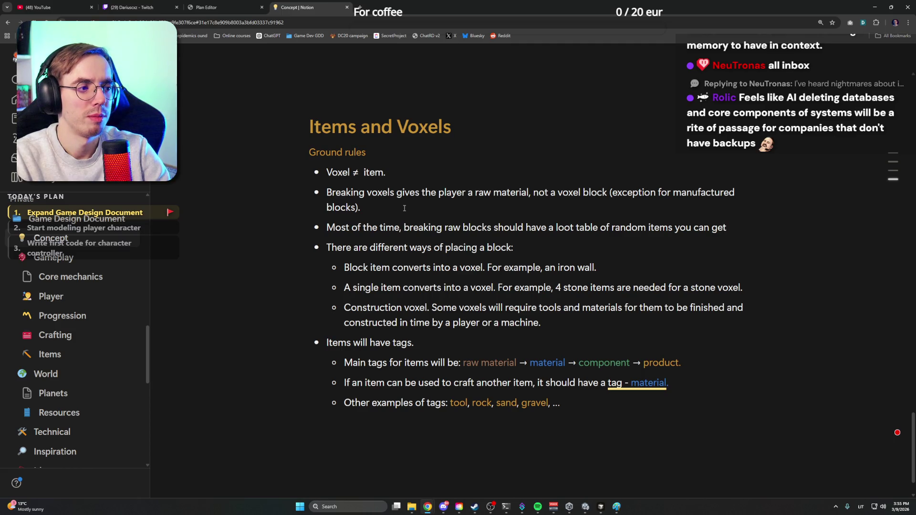
text(.)
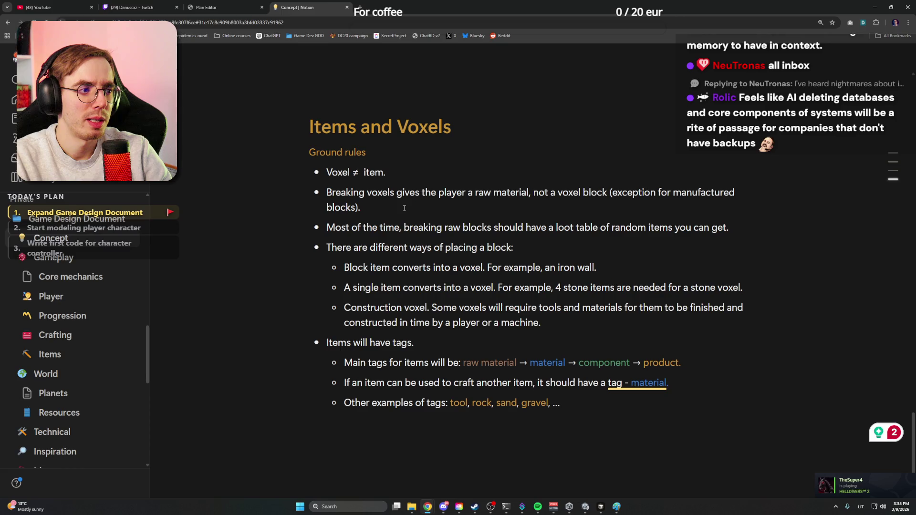
text(uncommon,)
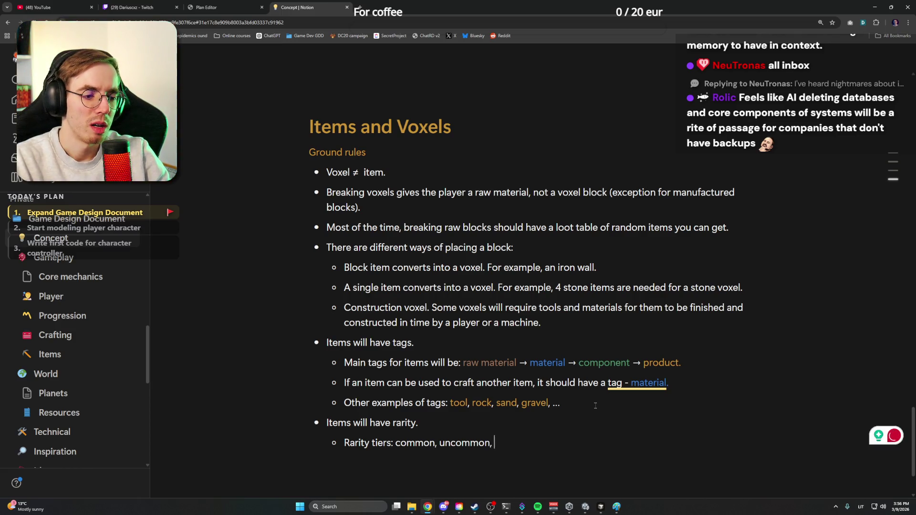
text(rat)
Fix the tier list typing: correct 'rare' and drop the stray comma after 'legendary'
key(BackSpace)
text(e, very rare, legendary,)
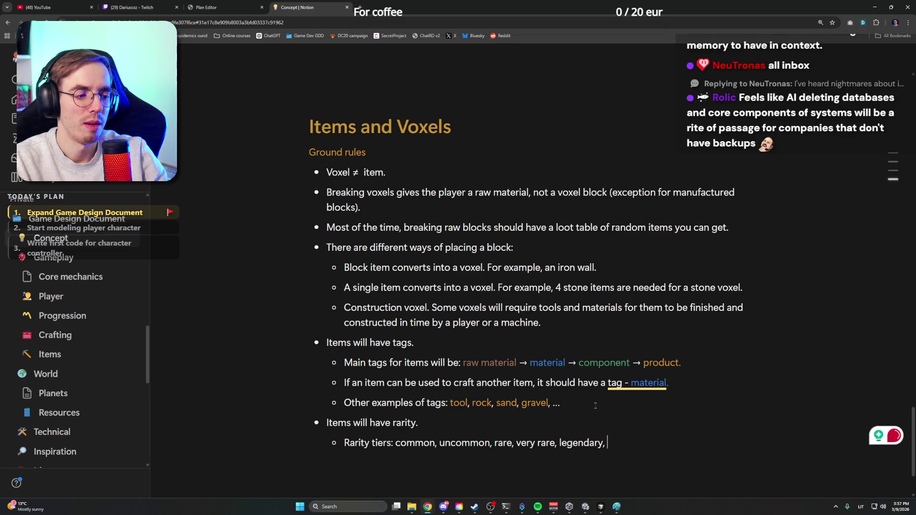
key(BackSpace)
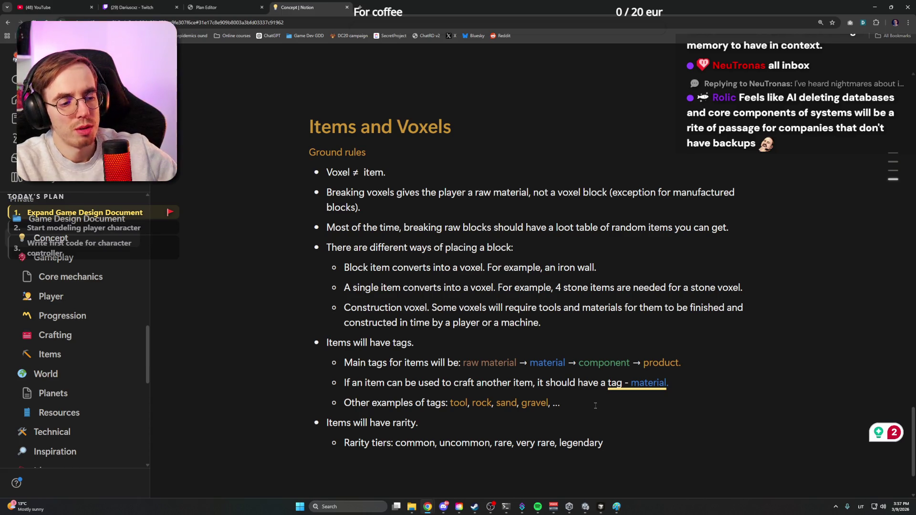
double_click(415, 443)
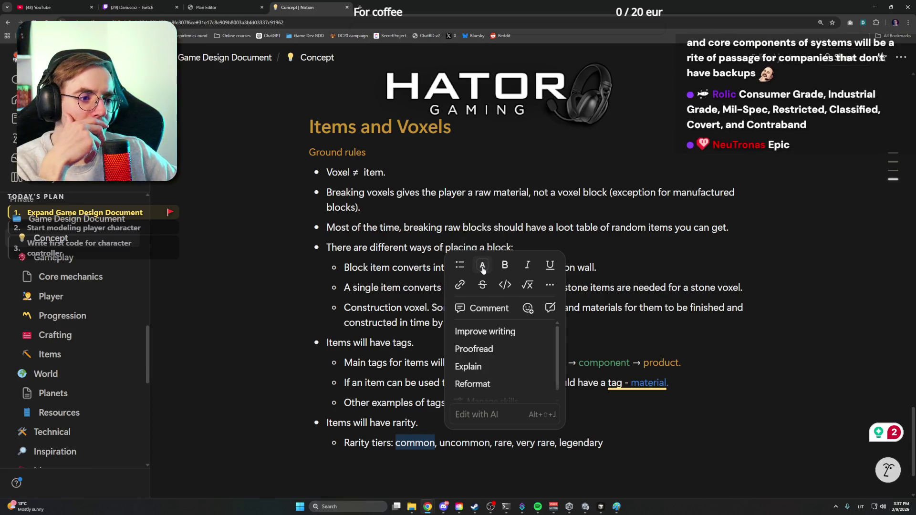
Colour the word 'common' grey in the rarity tier list
click(483, 267)
click(510, 348)
click(435, 427)
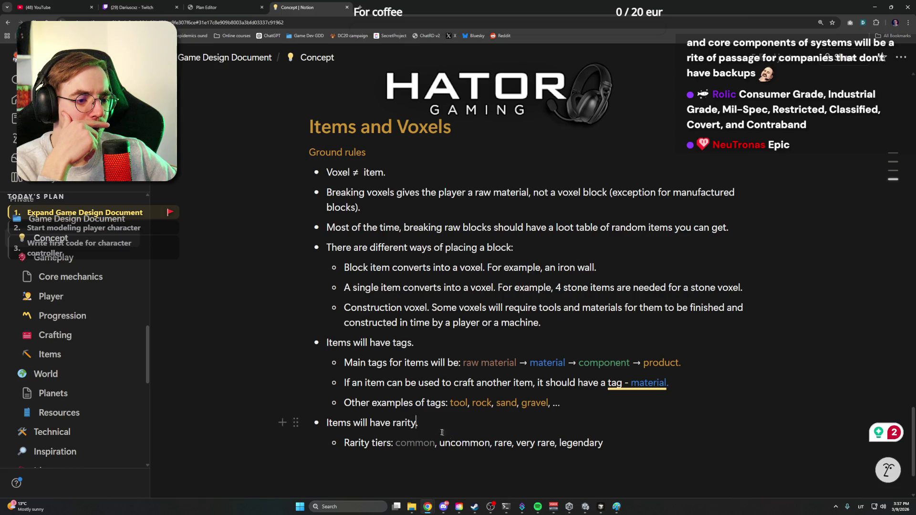
Insert 'epic' between 'very rare' and 'legendary' in the tier list
double_click(455, 441)
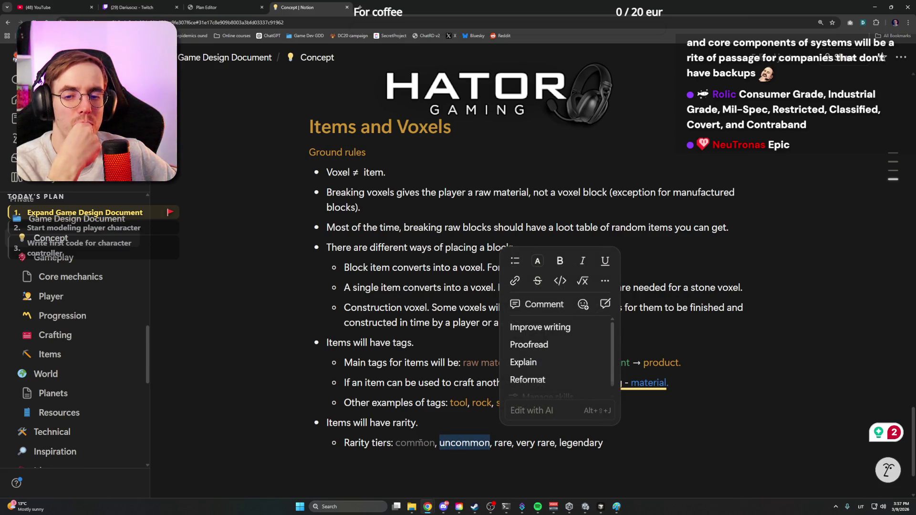
click(559, 442)
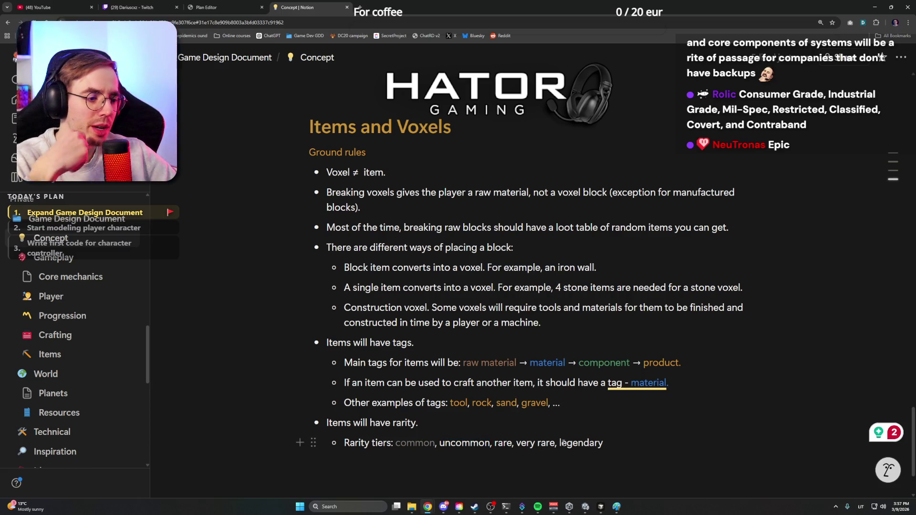
text(epic,)
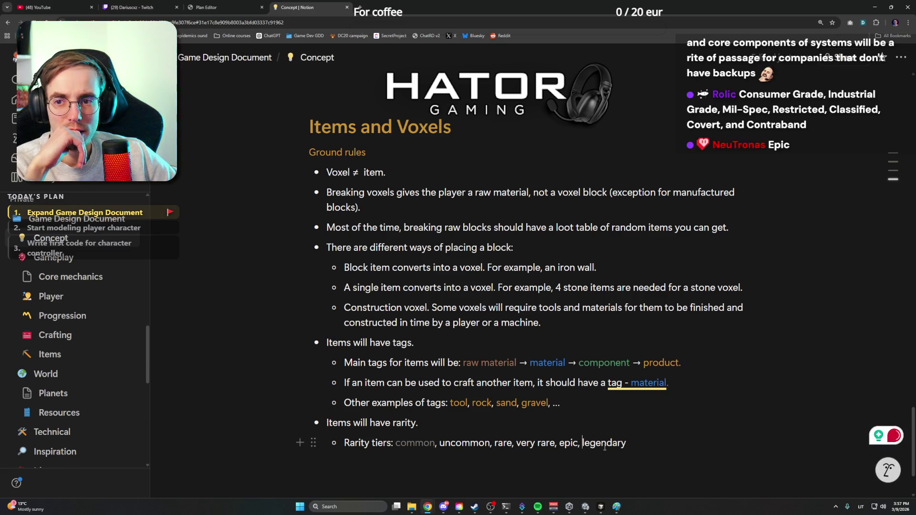
click(640, 444)
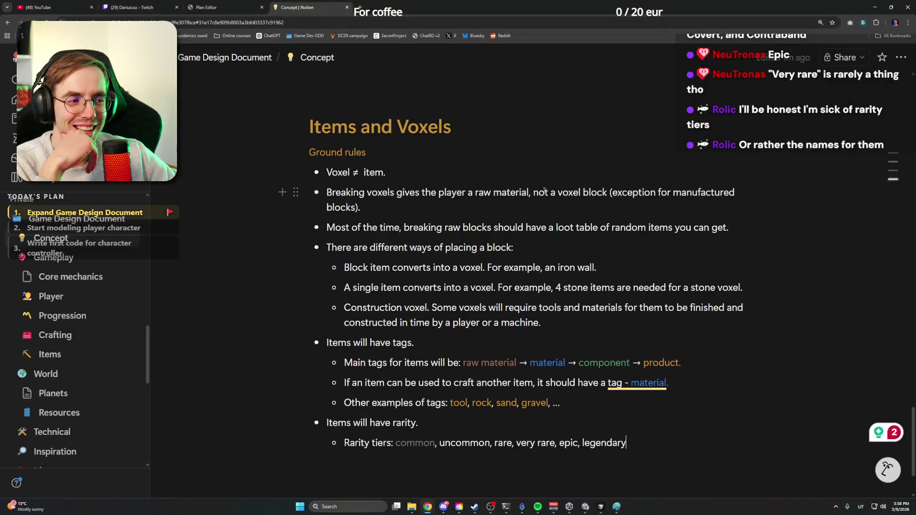
scroll(544, 191, down, 1)
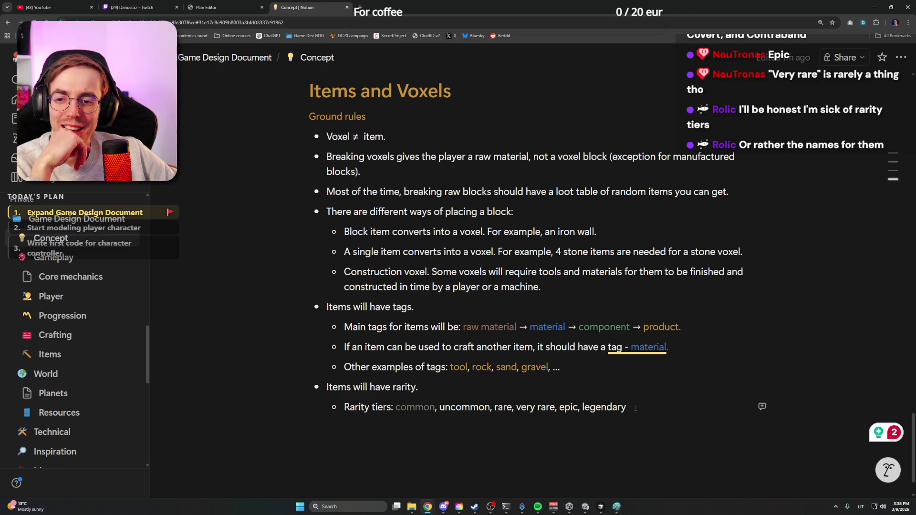
Colour the word 'uncommon' green in the rarity tier list
click(635, 406)
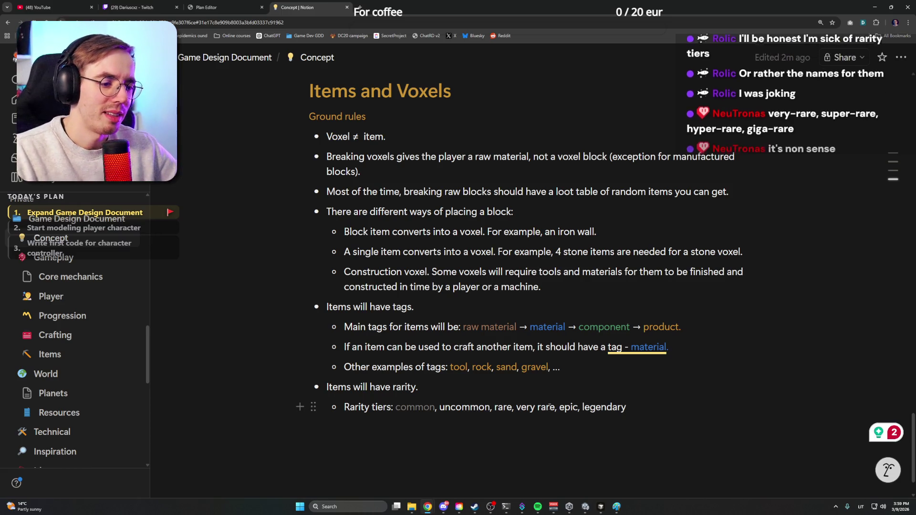
double_click(454, 407)
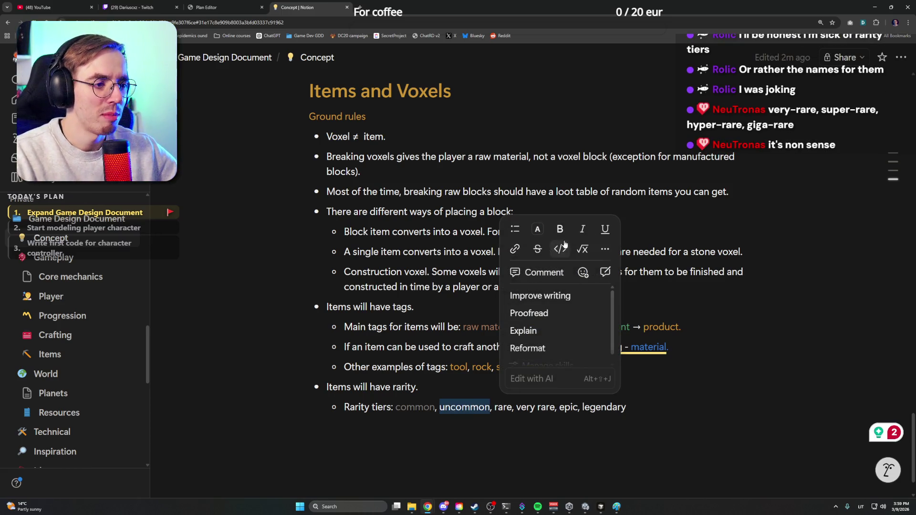
click(537, 229)
click(629, 270)
Consider a colour for 'rare' without applying one, then start a new browser tab
double_click(503, 407)
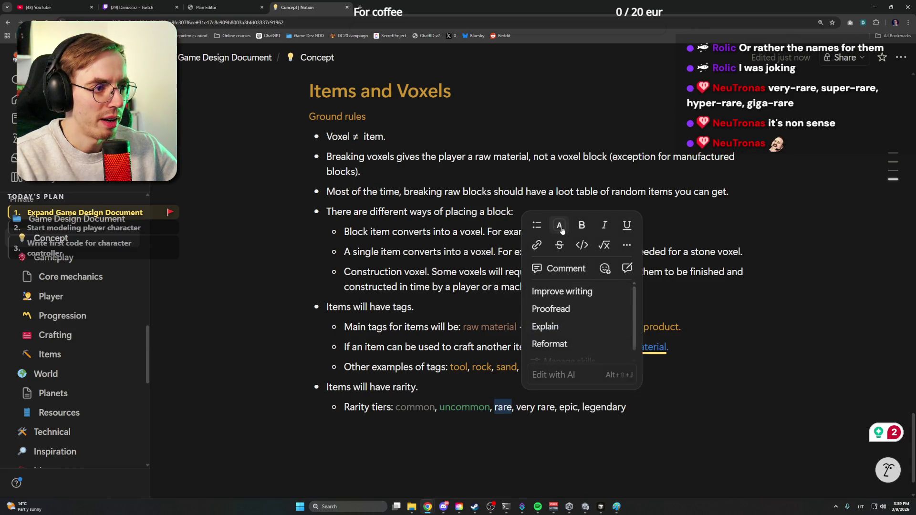
click(558, 224)
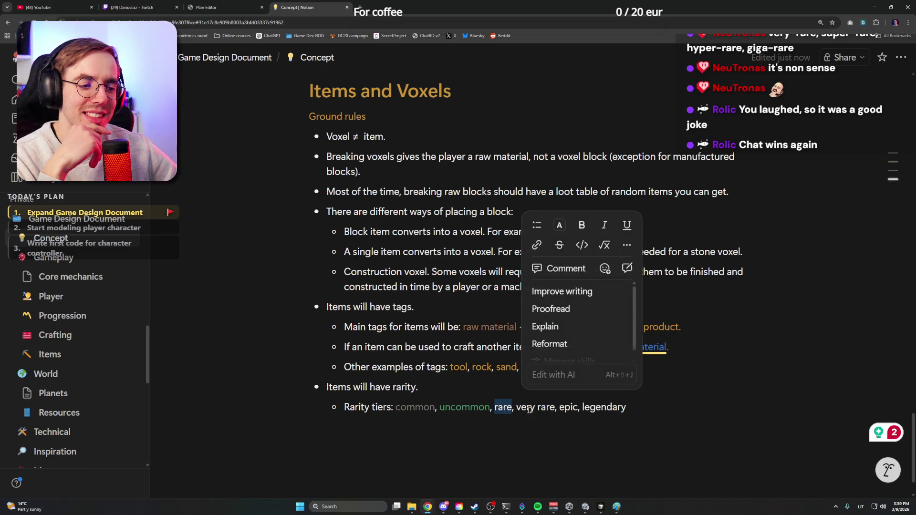
click(627, 407)
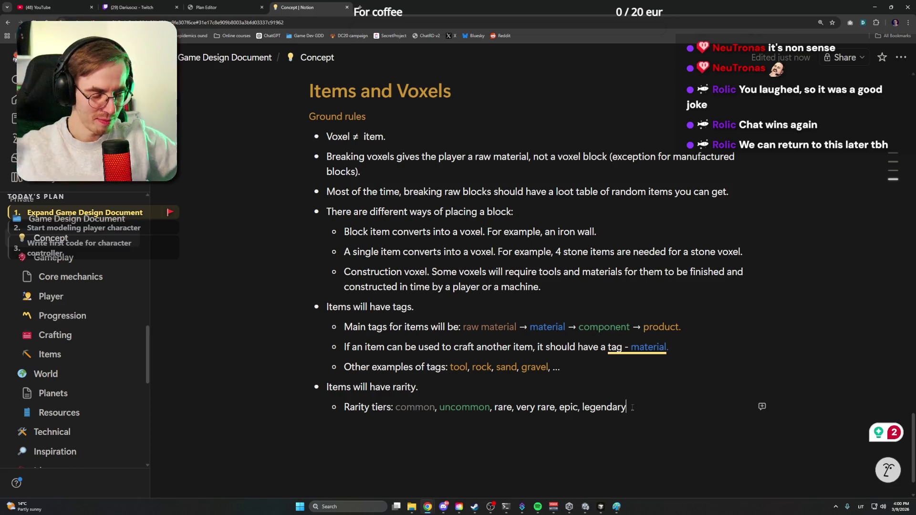
double_click(502, 407)
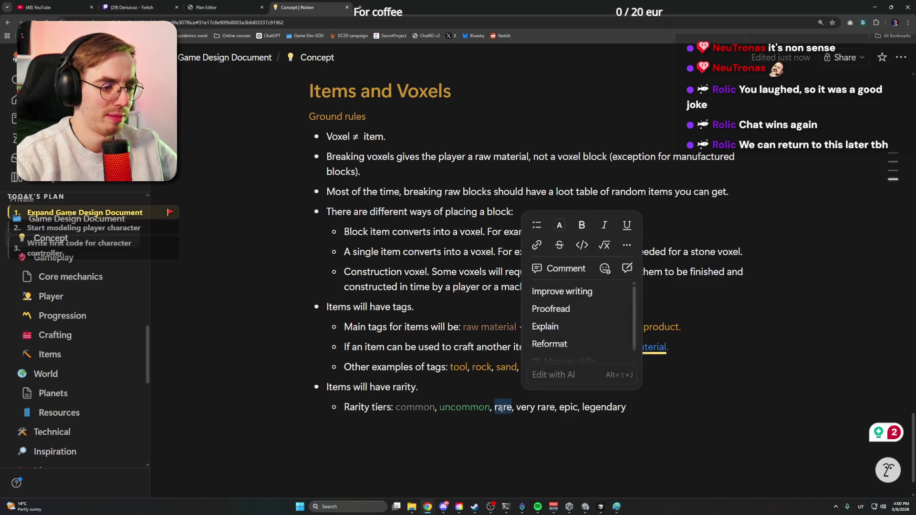
click(360, 8)
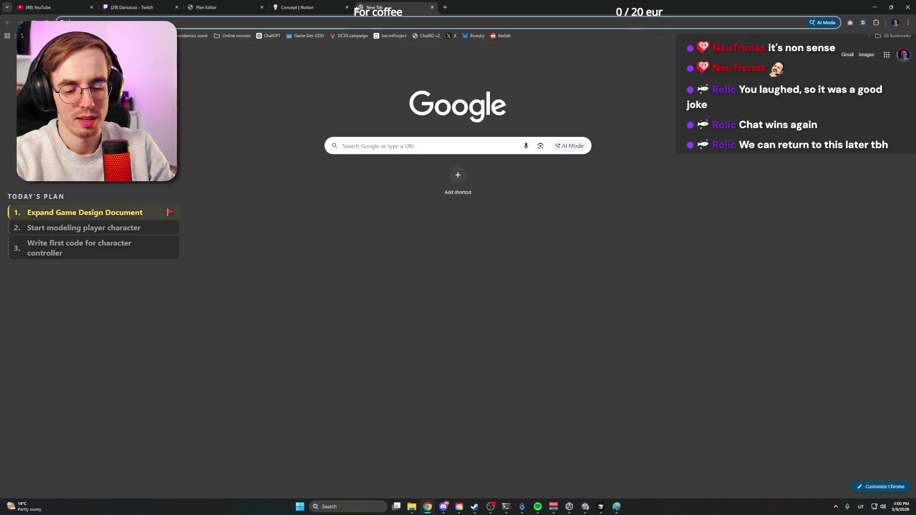
text(r)
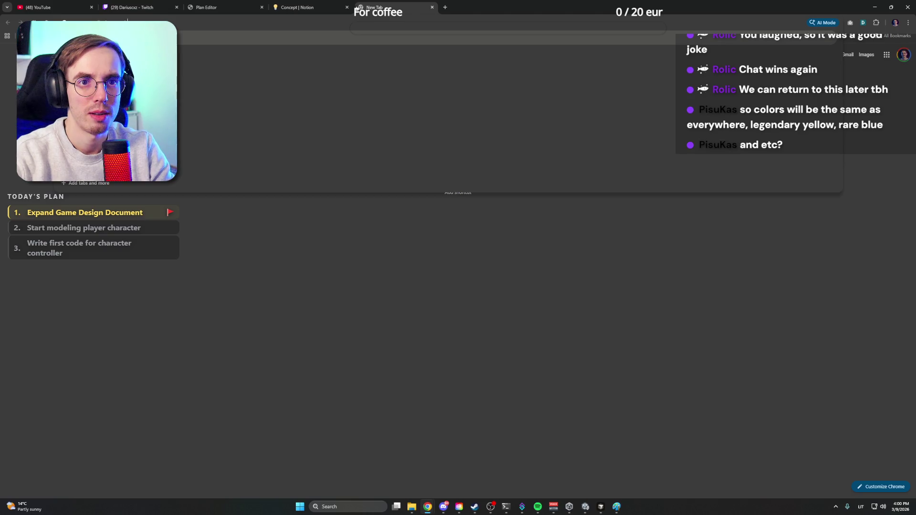
Look up the CS2 Database rarity colour page, then start another new tab
key(Return)
click(201, 106)
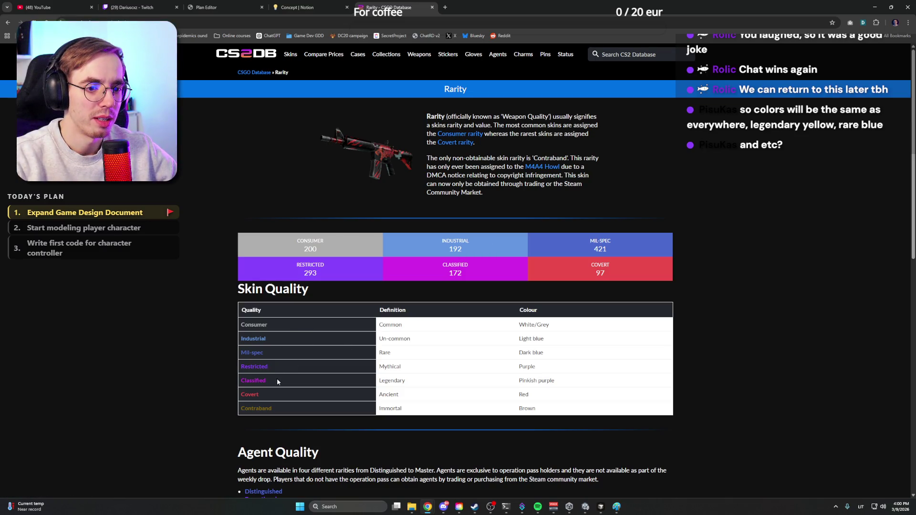
click(445, 7)
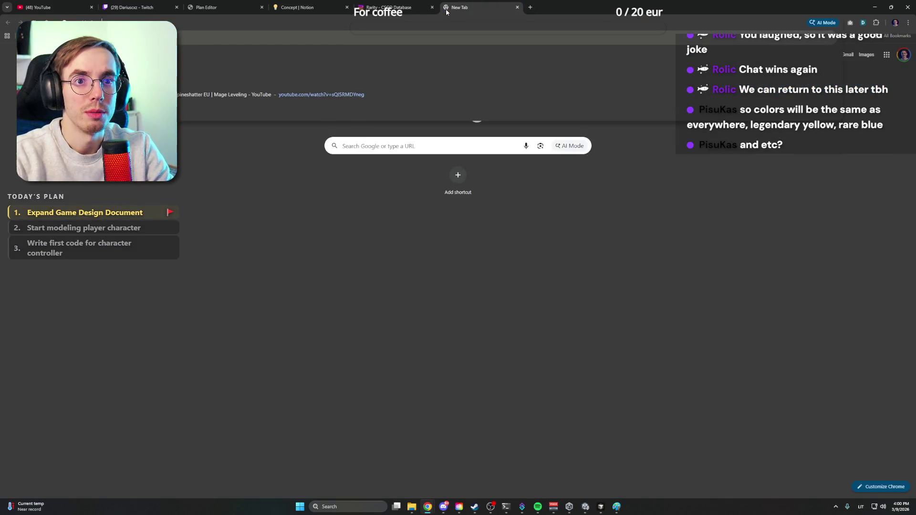
Look up the Wowpedia item Quality article and review its quality colour table
key(Return)
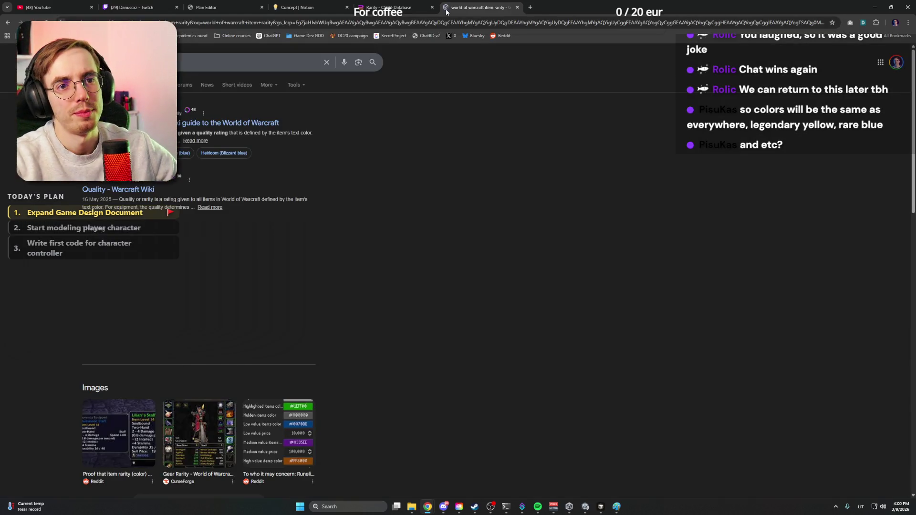
click(414, 123)
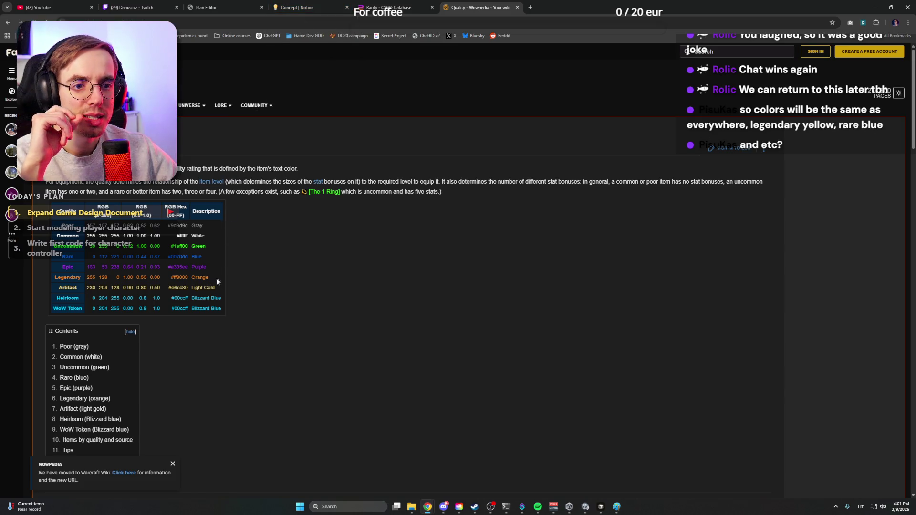
mouse_move(223, 313)
mouse_down()
mouse_move(169, 210)
mouse_move(166, 155)
mouse_up()
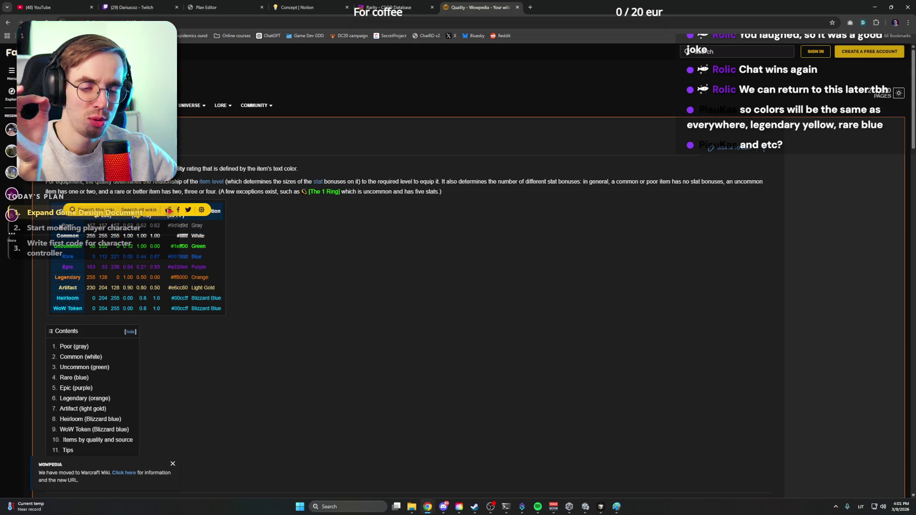
click(144, 265)
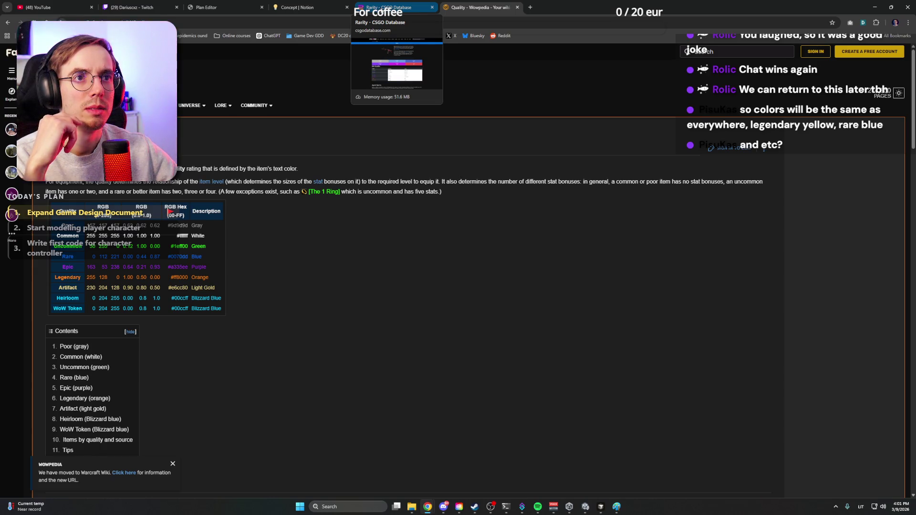
Glance at the CSGO rarity tab and return to the Notion Concept page
click(390, 8)
click(301, 7)
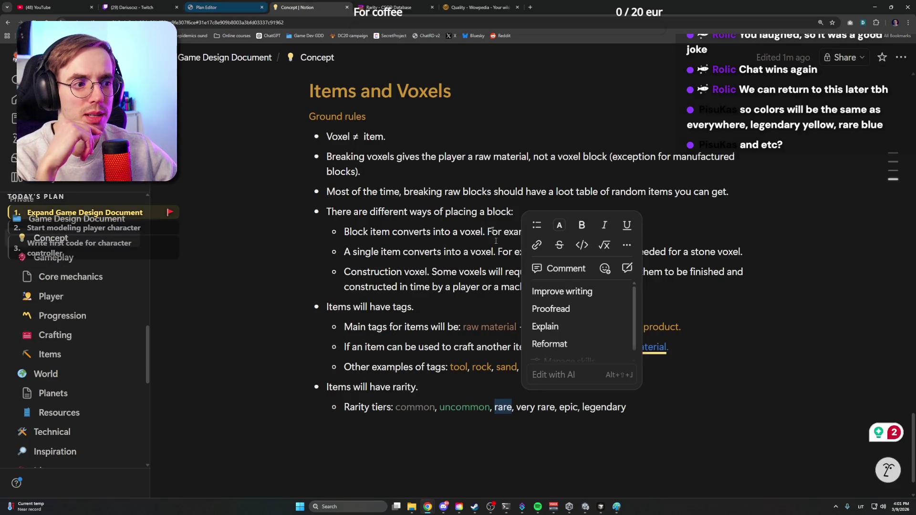
Colour the word 'rare' blue in the rarity tier list
double_click(508, 407)
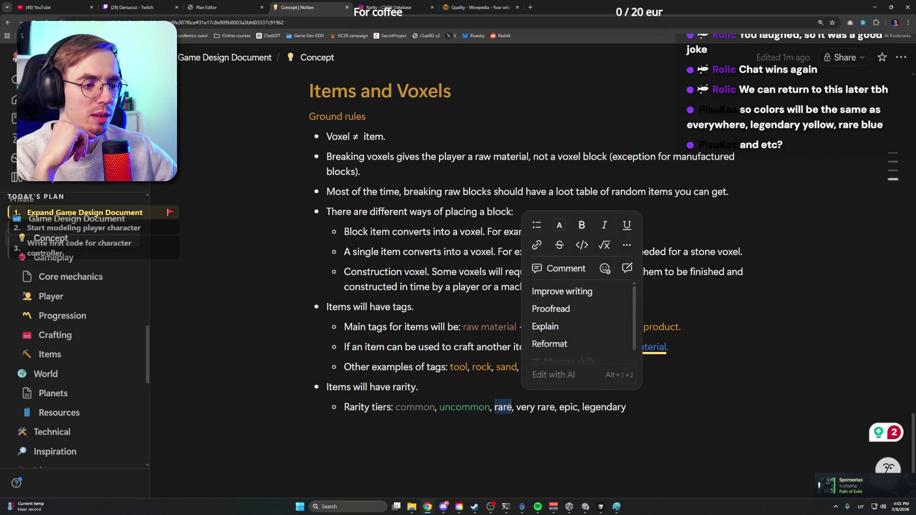
click(561, 226)
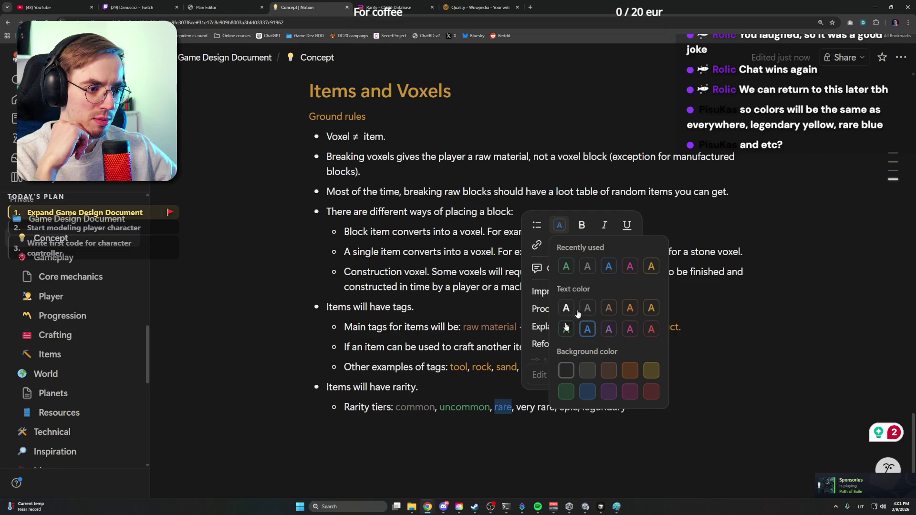
click(589, 309)
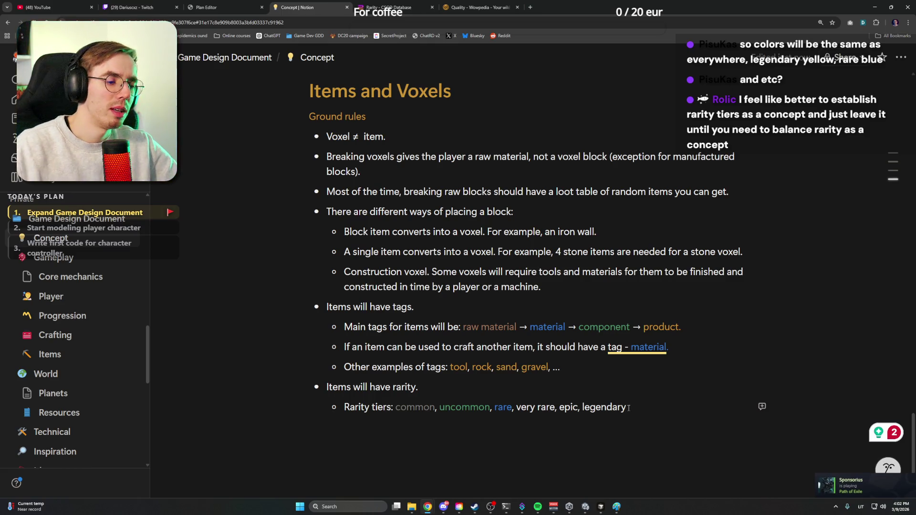
Select and deselect the rarity tiers line while reviewing it, changing nothing
drag(629, 407, 396, 407)
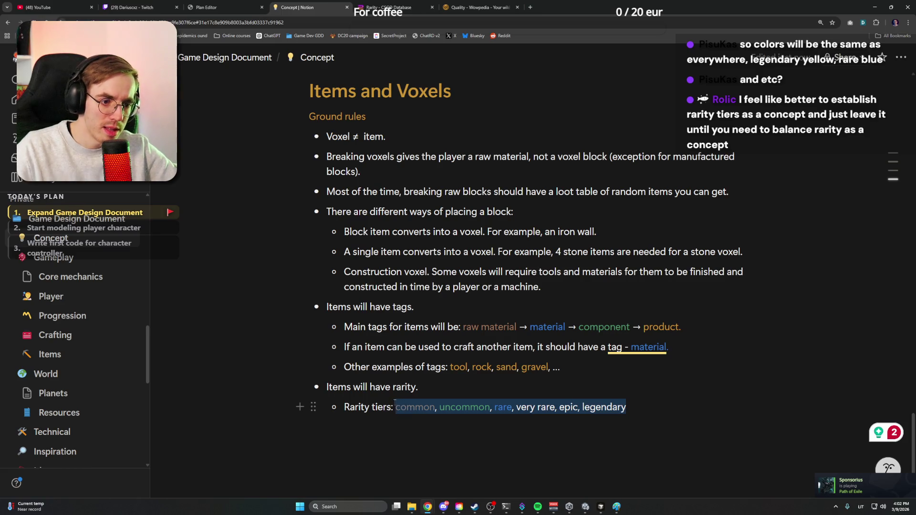
key(Right)
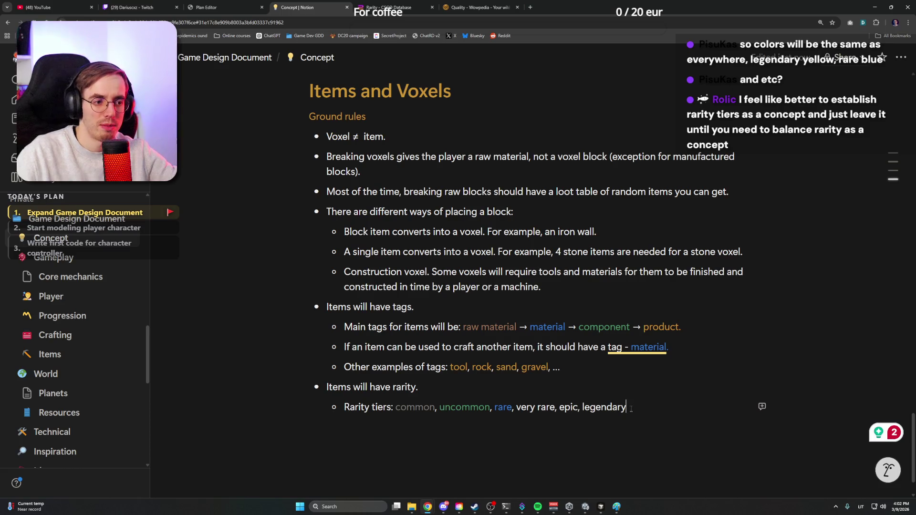
drag(629, 407, 396, 407)
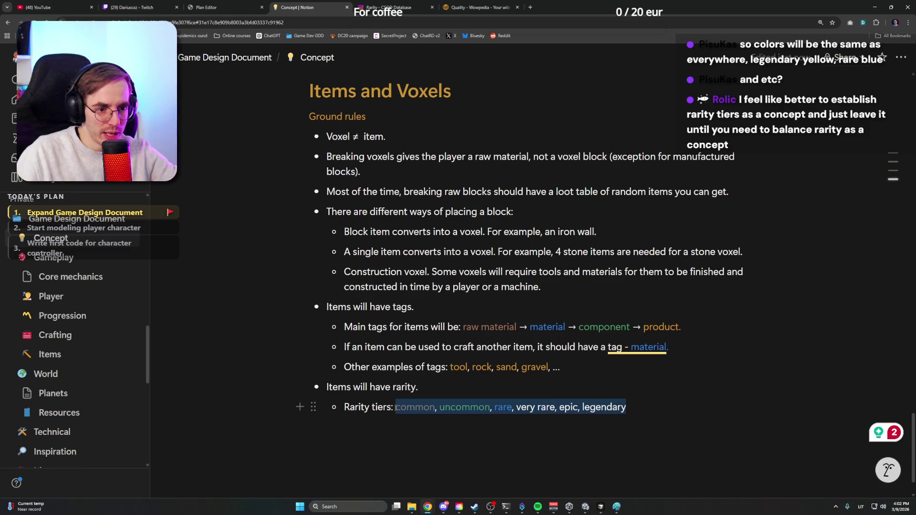
key(Left)
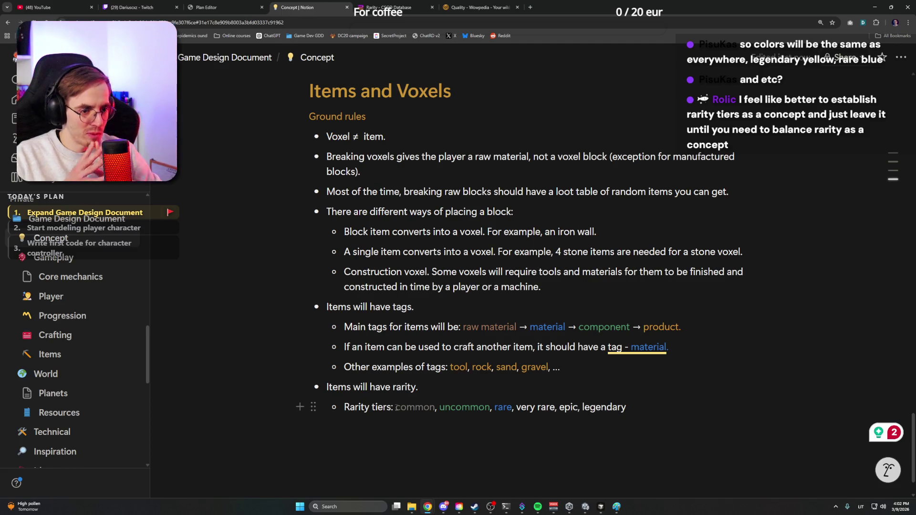
Nest 'Items will have rarity' as a sub-bullet under the tags point
click(460, 382)
key(Home)
key(BackSpace)
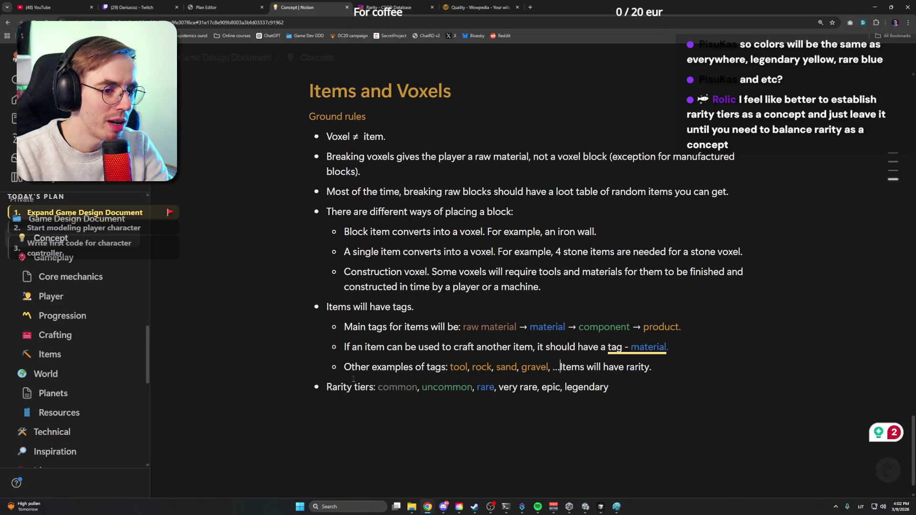
key(Return)
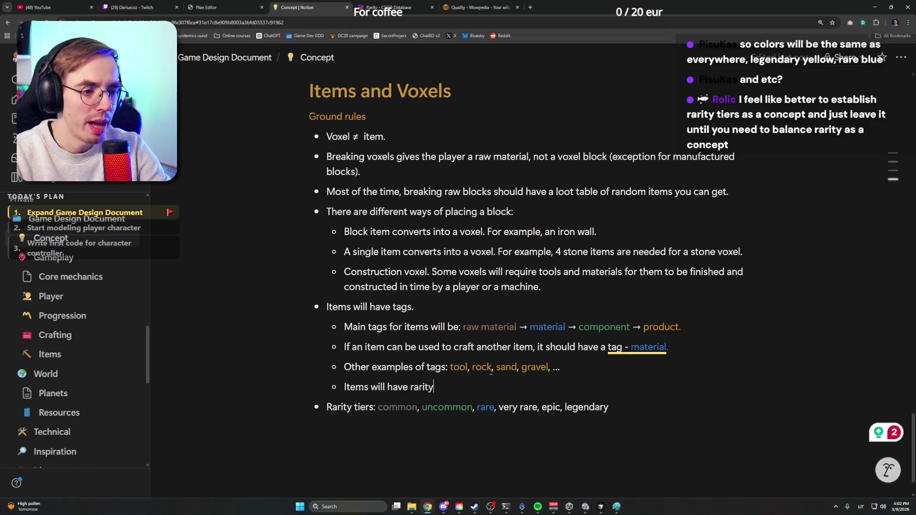
text(:)
Delete the 'Rarity tiers:' label so the tier list joins the rarity line
key(Down)
key(ctrl+shift+Right)
key(ctrl+shift+Right)
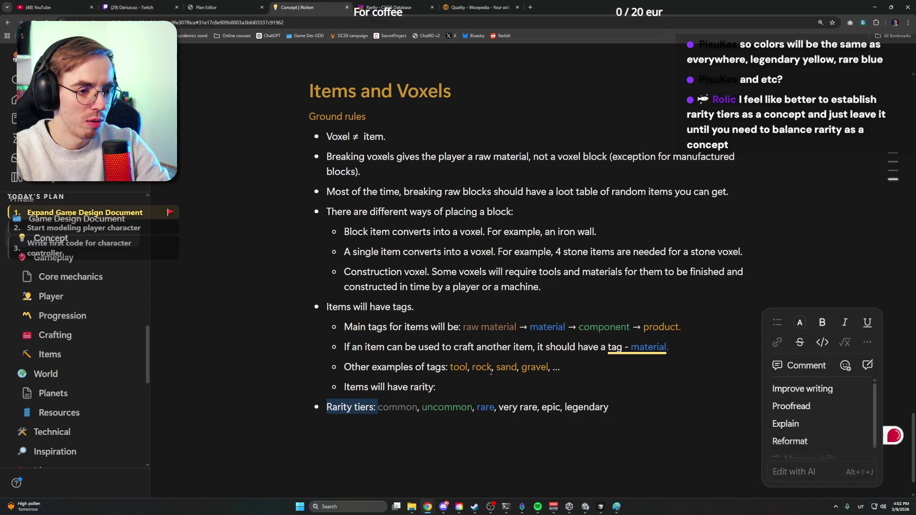
key(BackSpace)
key(BackSpace)
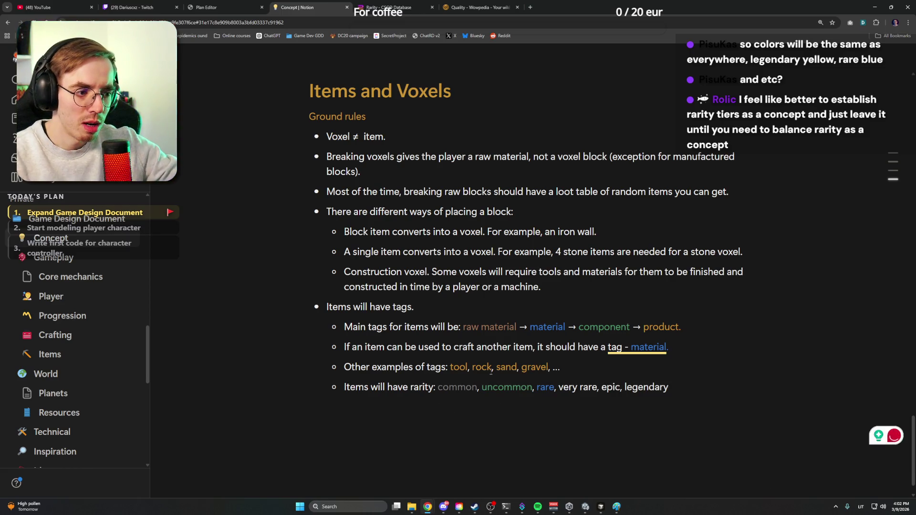
drag(558, 387, 597, 387)
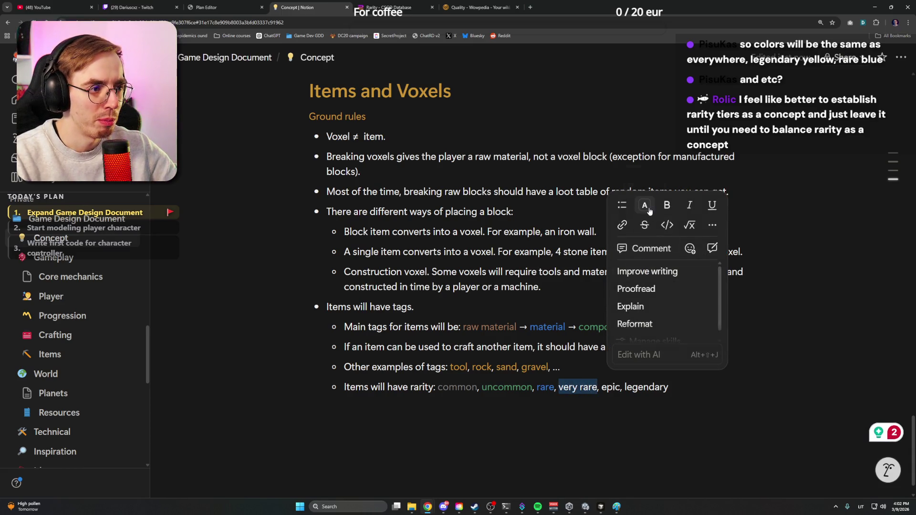
Peek at colour choices for 'very rare', then start an empty line below the list
click(644, 205)
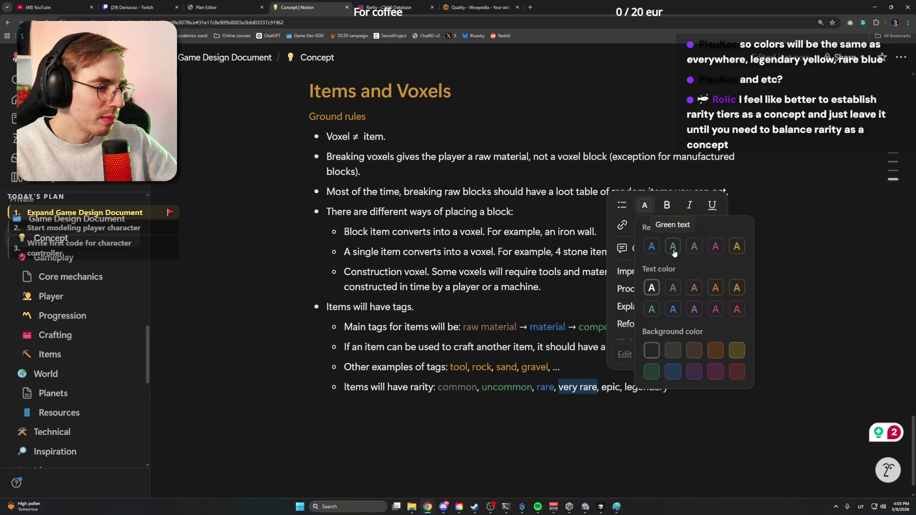
click(491, 415)
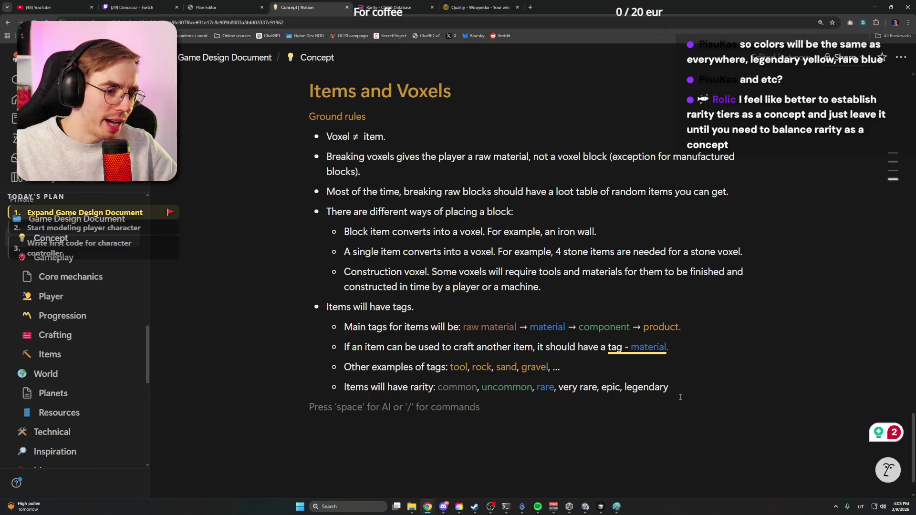
text(Item)
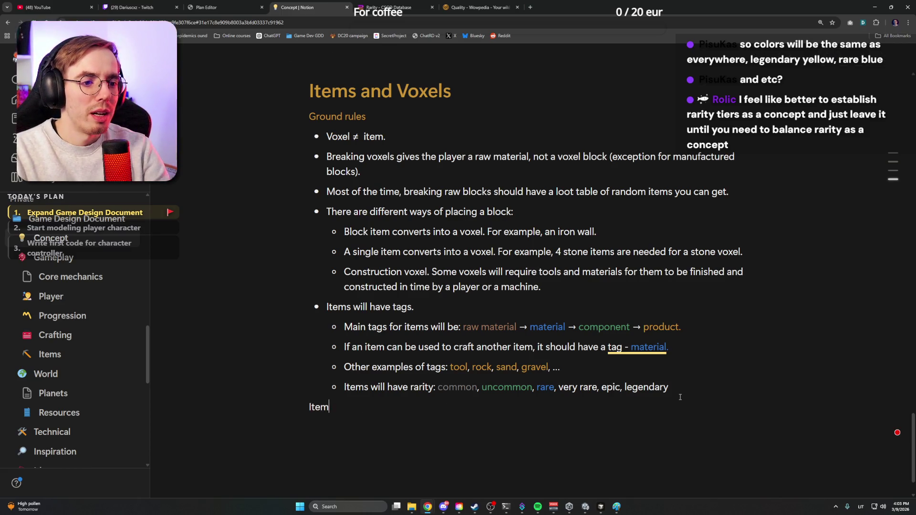
Add a top-level bullet 'Items will have grades.' with an empty sub-bullet beneath it
key(BackSpace)
key(BackSpace)
key(BackSpace)
key(BackSpace)
key(BackSpace)
key(BackSpace)
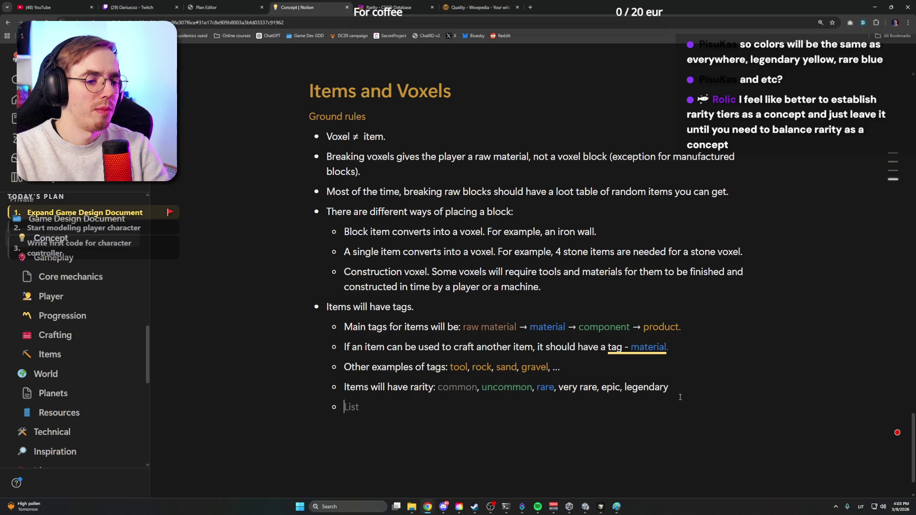
key(shift+Tab)
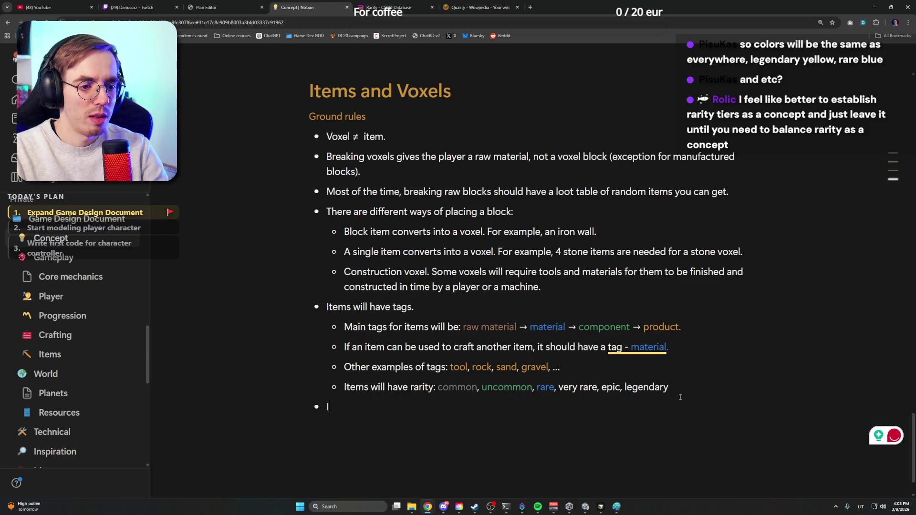
text(Items will have)
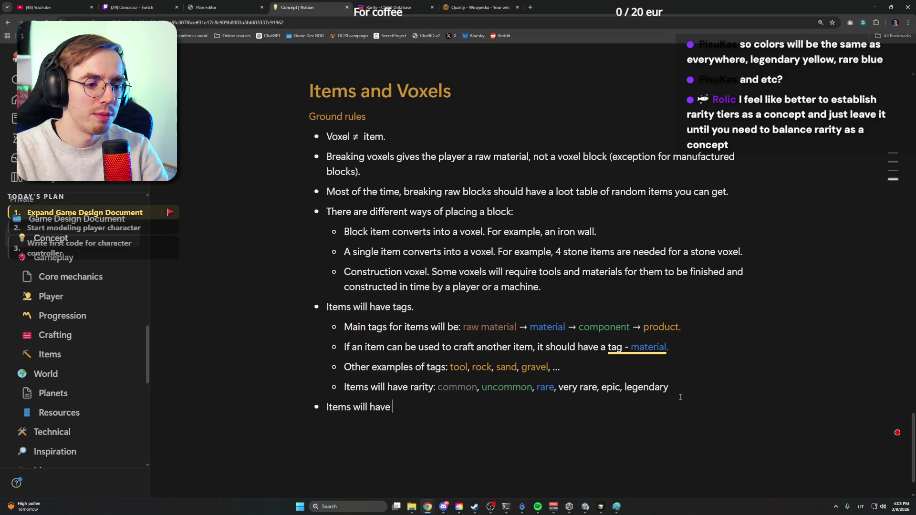
text( grades)
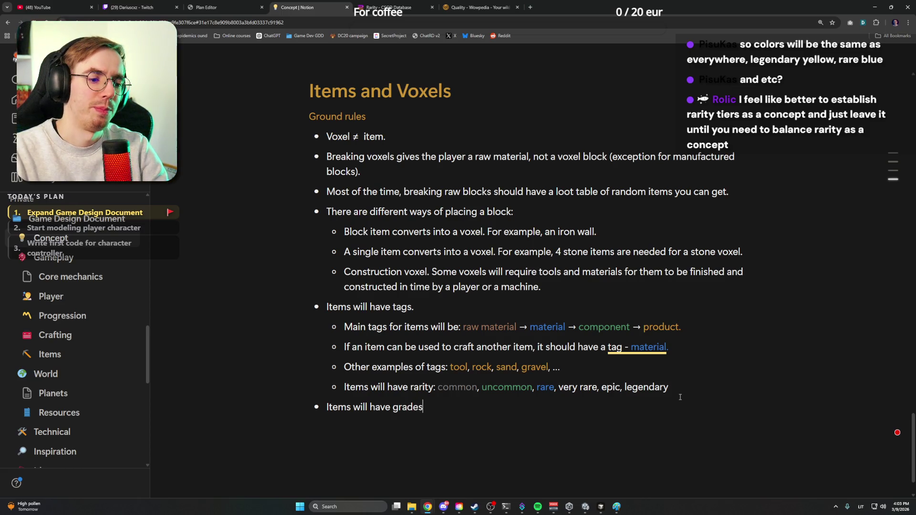
key(Return)
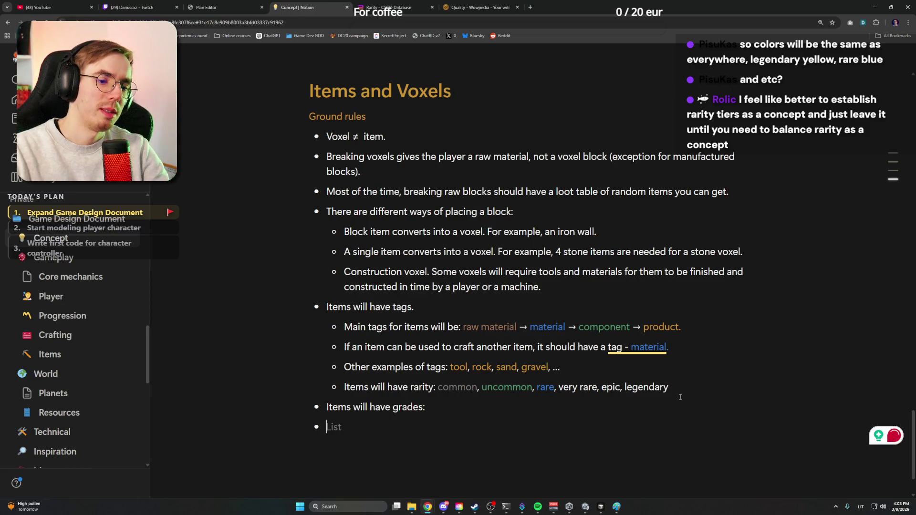
key(BackSpace)
key(BackSpace)
text(.)
key(Tab)
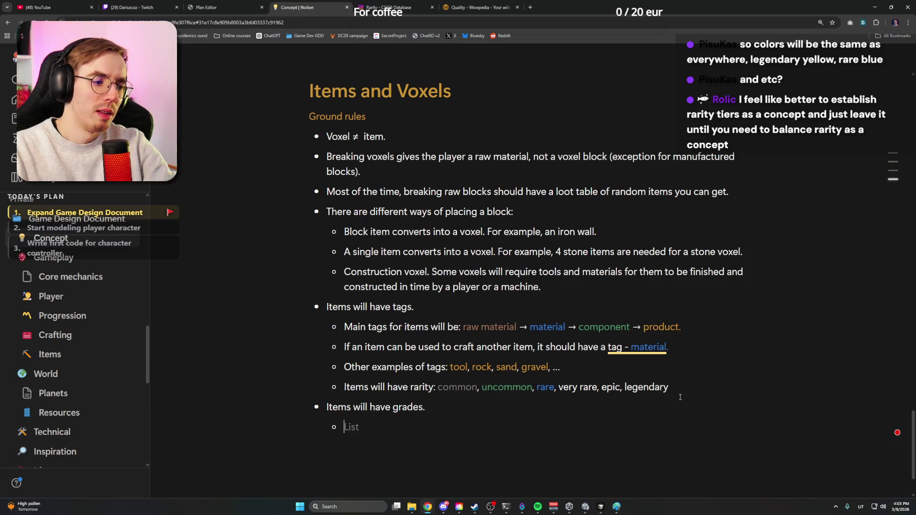
click(678, 391)
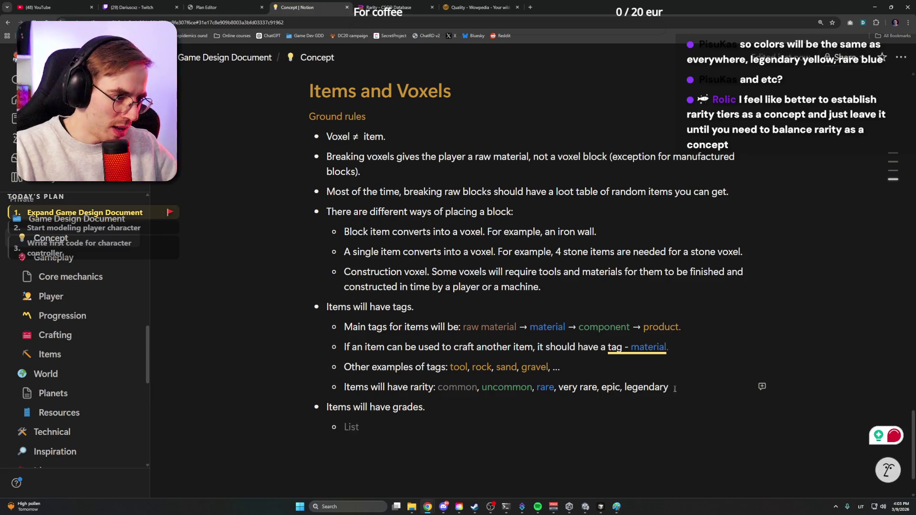
Check the Wowpedia and CSGO colour references, then colour 'very rare' purple
drag(558, 387, 599, 385)
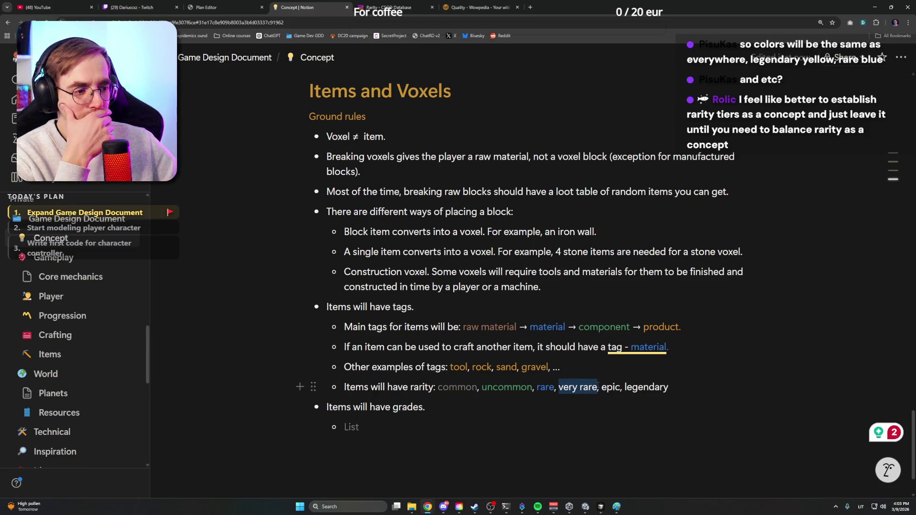
click(479, 7)
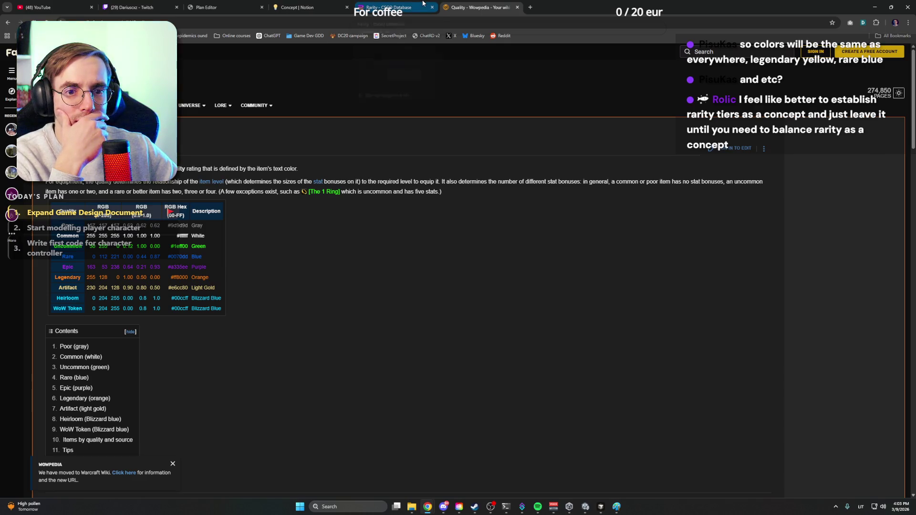
click(401, 7)
click(296, 7)
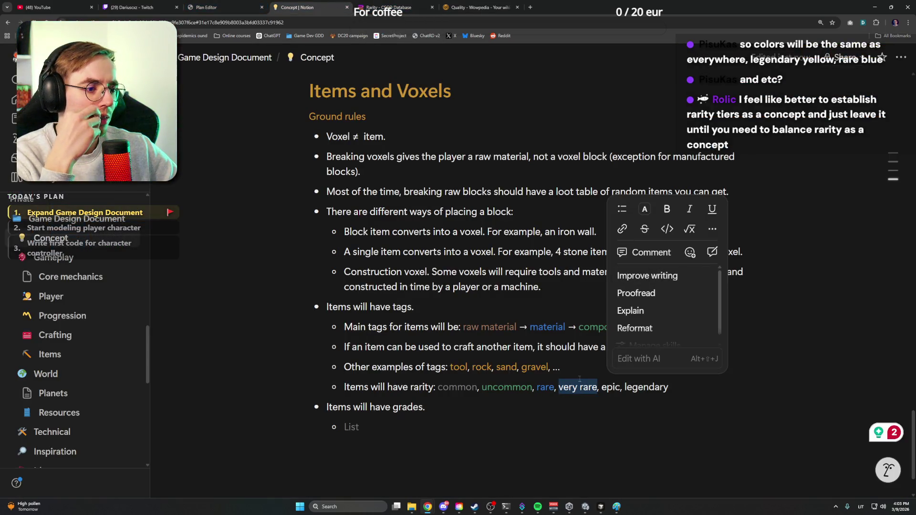
click(581, 387)
drag(560, 387, 597, 387)
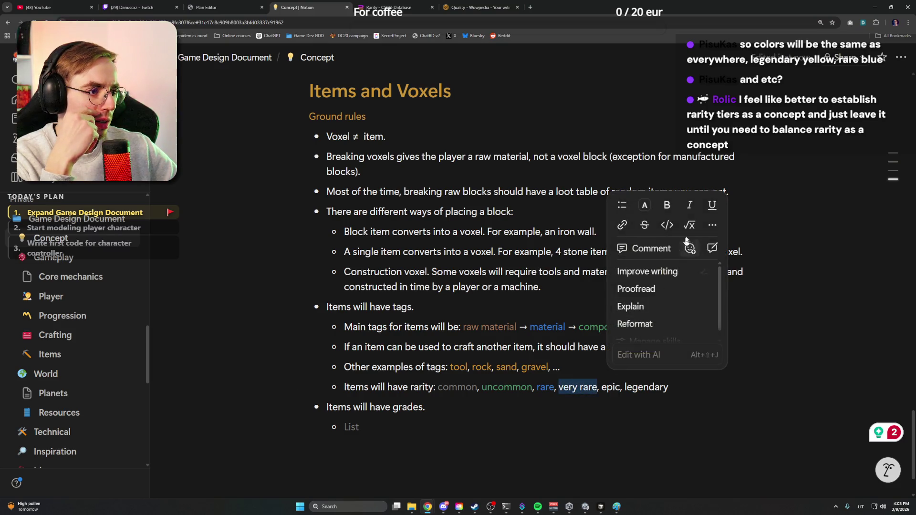
click(644, 206)
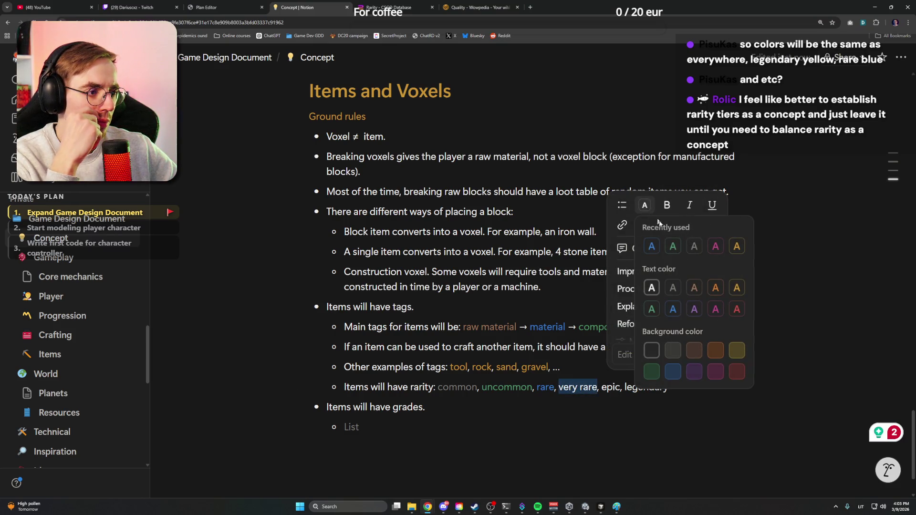
click(693, 308)
Colour 'epic' red and 'legendary' yellow so every rarity tier is coloured
click(573, 409)
drag(601, 388, 621, 387)
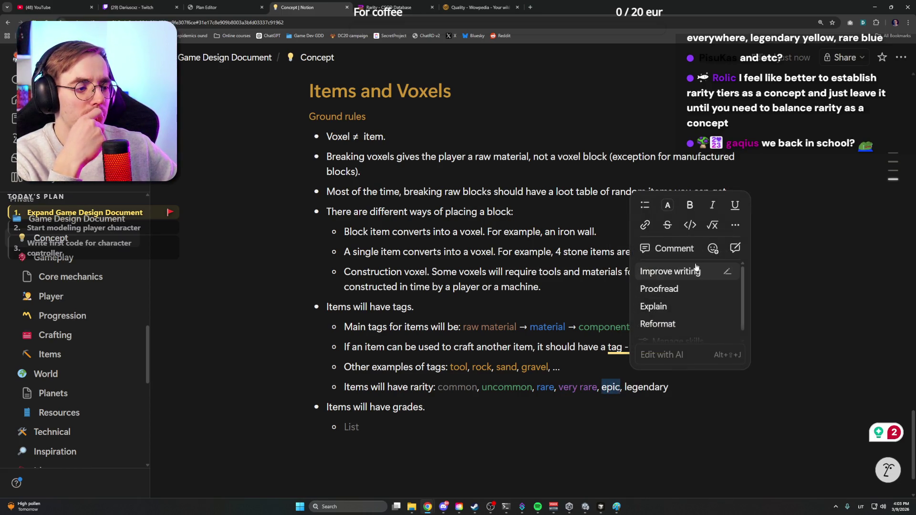
click(667, 205)
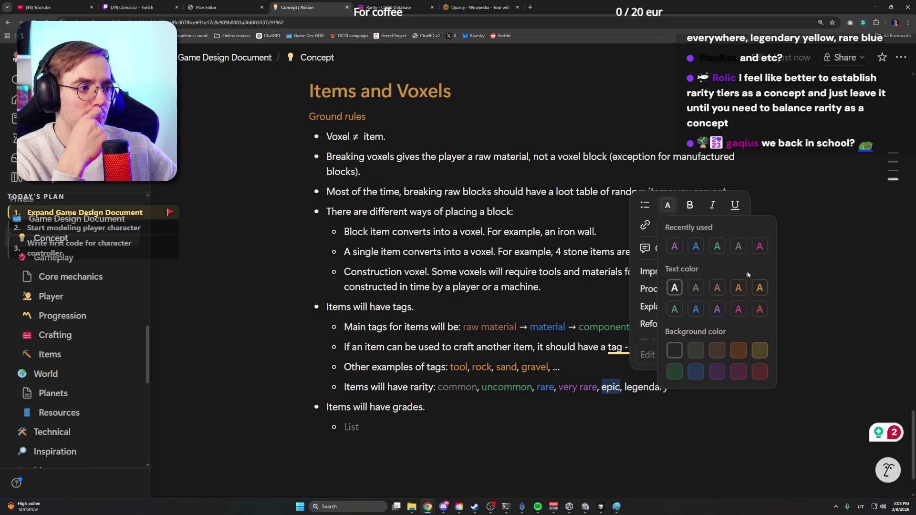
click(759, 308)
double_click(639, 386)
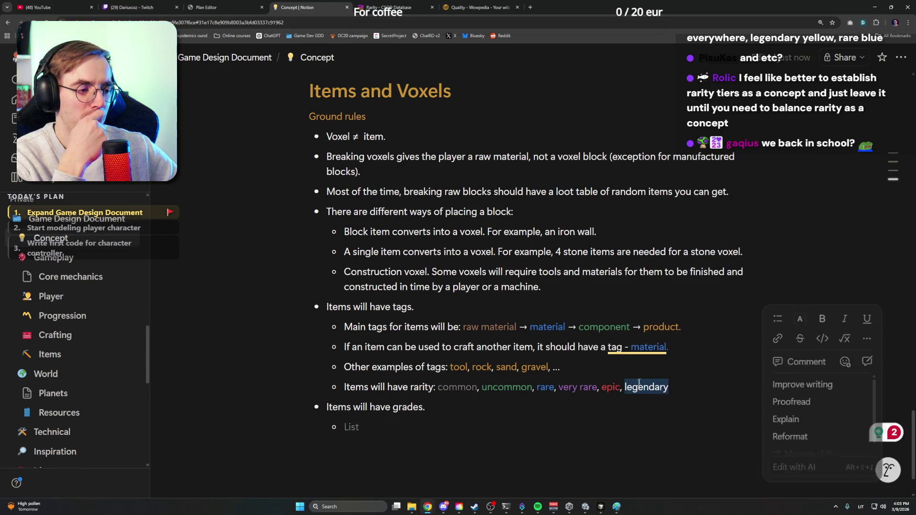
click(799, 317)
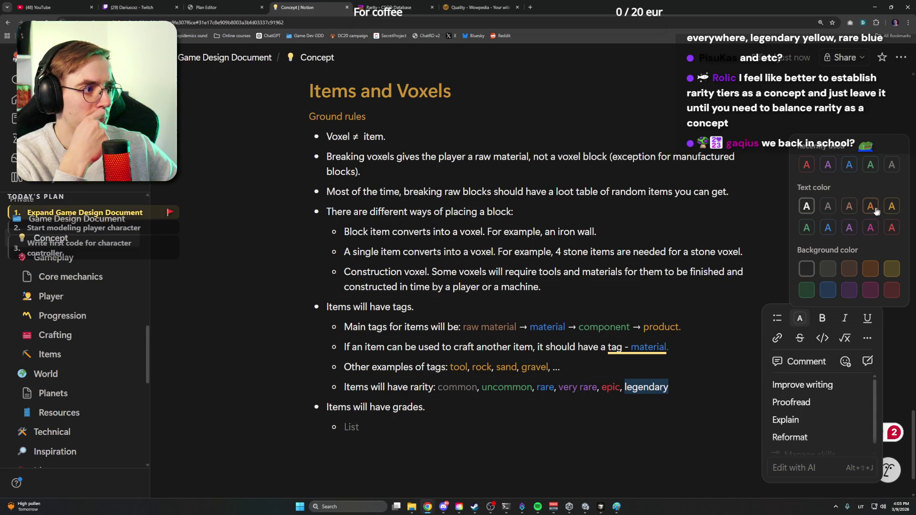
click(891, 208)
click(672, 388)
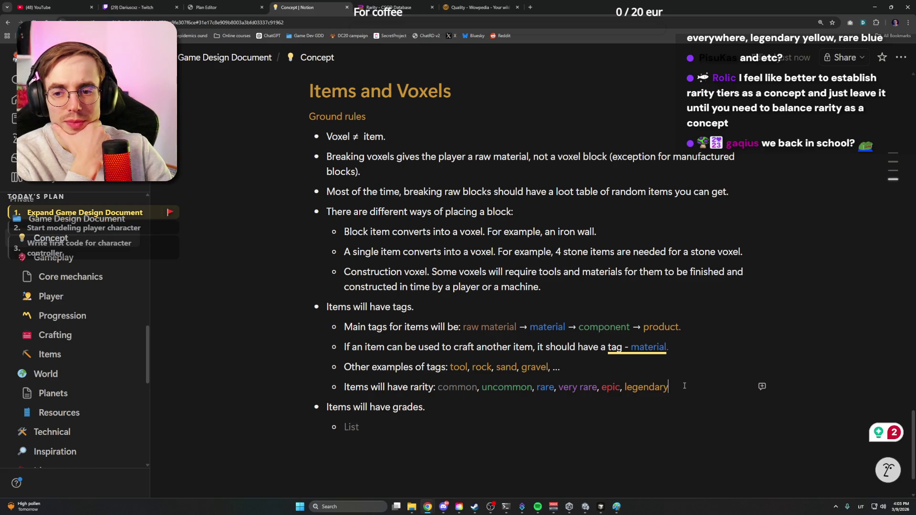
text(.)
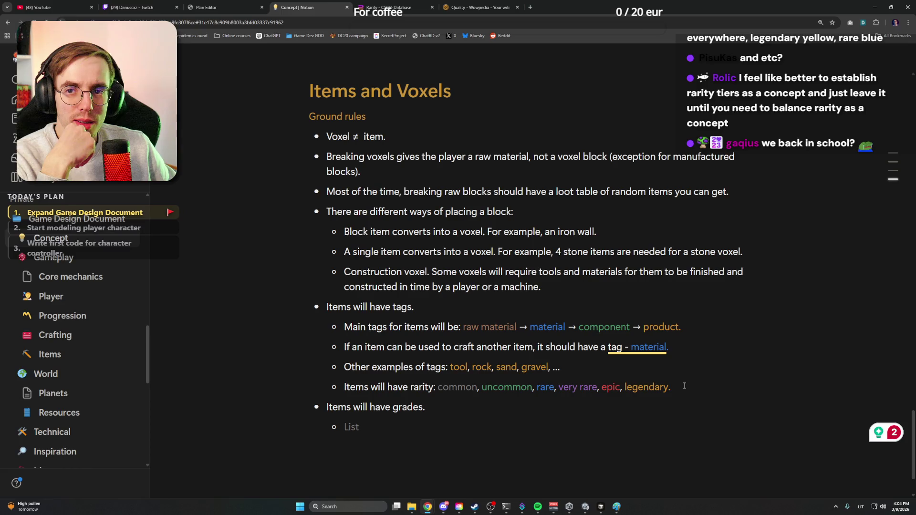
scroll(684, 385, down, 1)
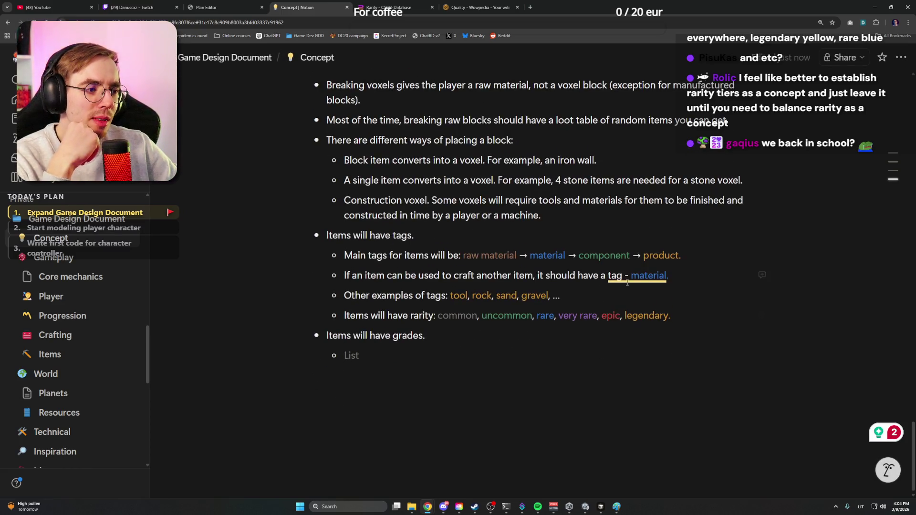
Move the caret through the tag examples and grades lines without editing
click(807, 406)
click(681, 278)
key(Down)
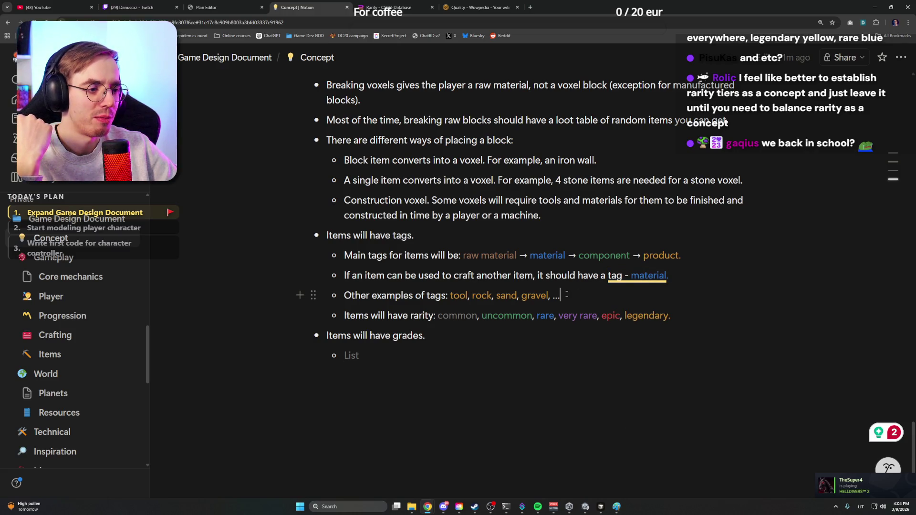
scroll(573, 348, up, 2)
scroll(573, 347, down, 2)
key(Down)
key(Down)
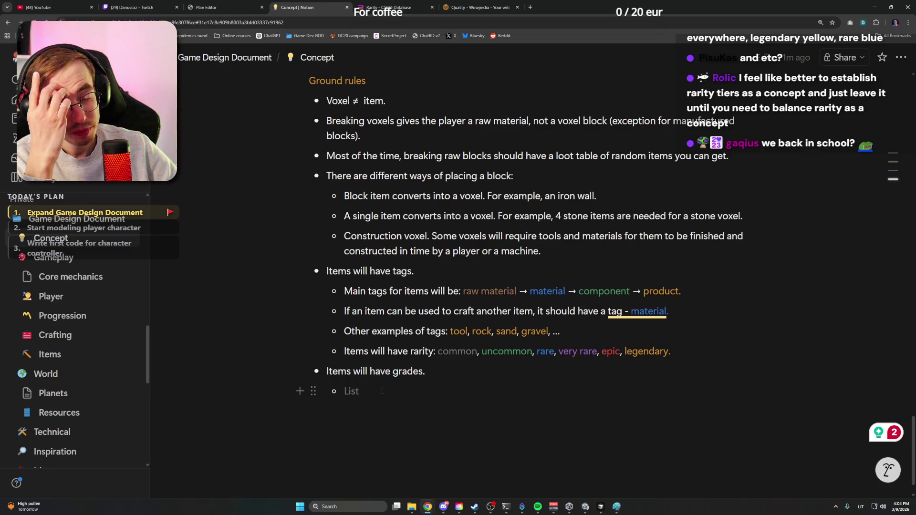
Open a new browser tab and focus the address bar for a search
click(529, 7)
key(ctrl+l)
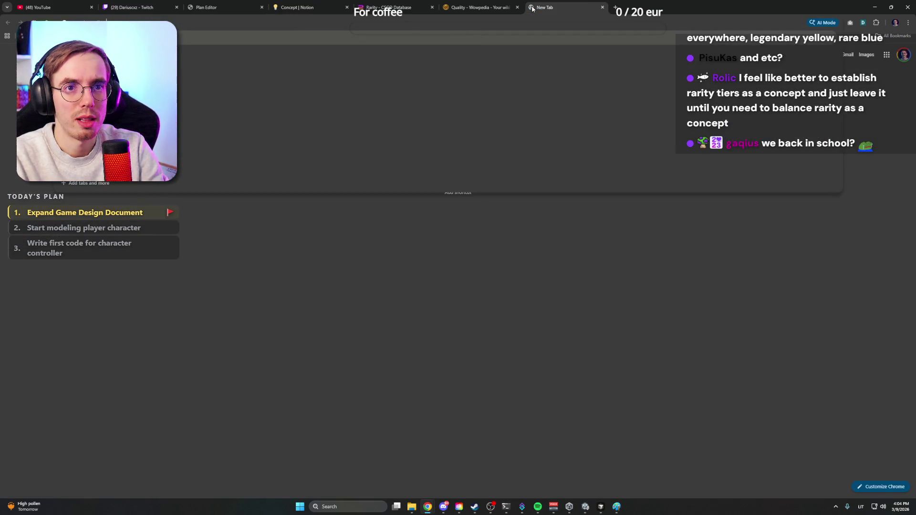
Search 'stardew valley fishing', refine to 'stardew valley', visit the official site and return
key(Return)
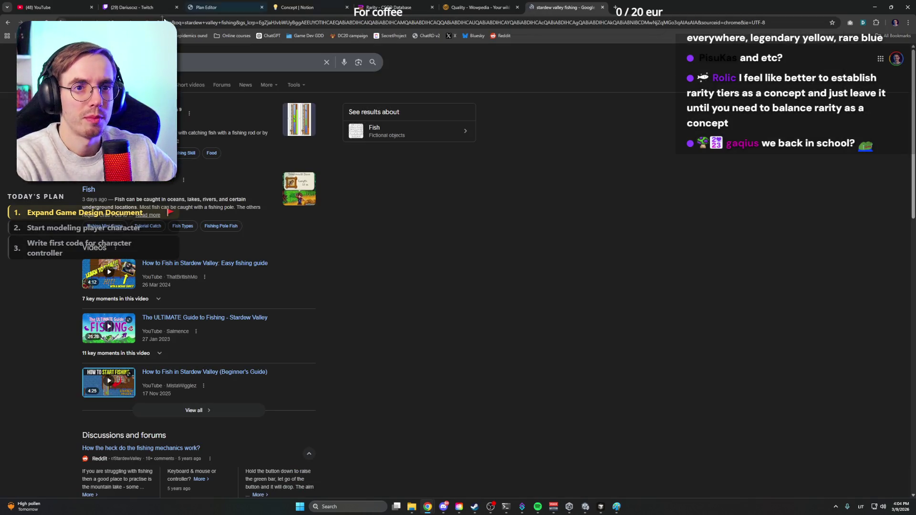
key(ctrl+BackSpace)
key(Return)
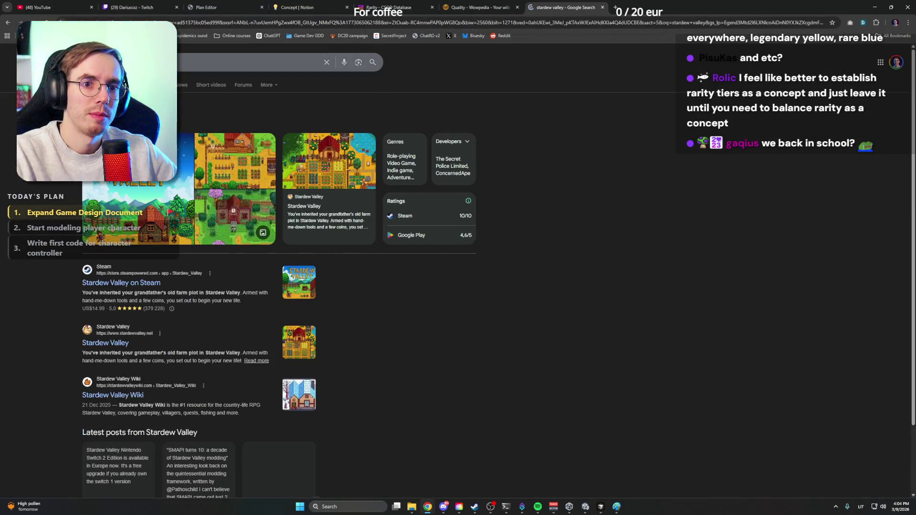
click(121, 343)
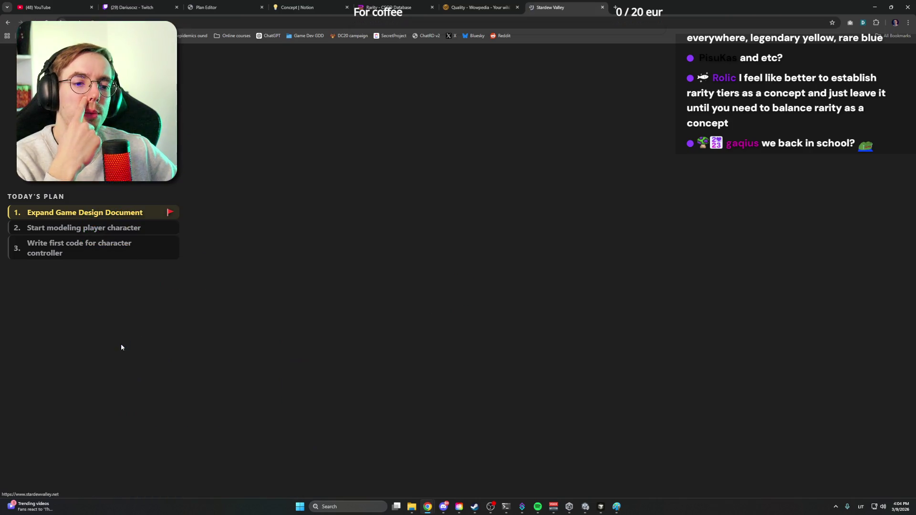
scroll(249, 246, down, 3)
scroll(249, 246, down, 4)
scroll(250, 245, down, 1)
scroll(250, 246, up, 4)
key(alt+Left)
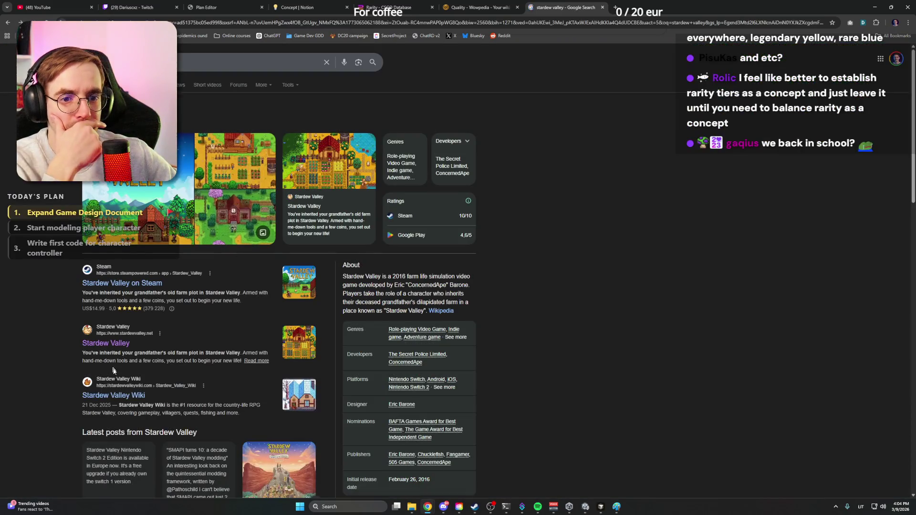
Visit the Stardew Valley Wiki, return, and open the wiki's Fishing article from the results
click(137, 396)
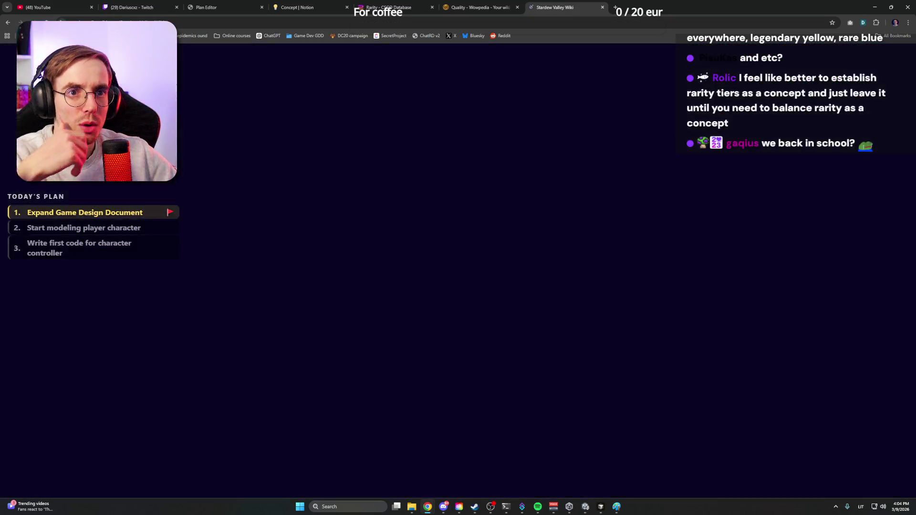
key(alt+Left)
key(slash)
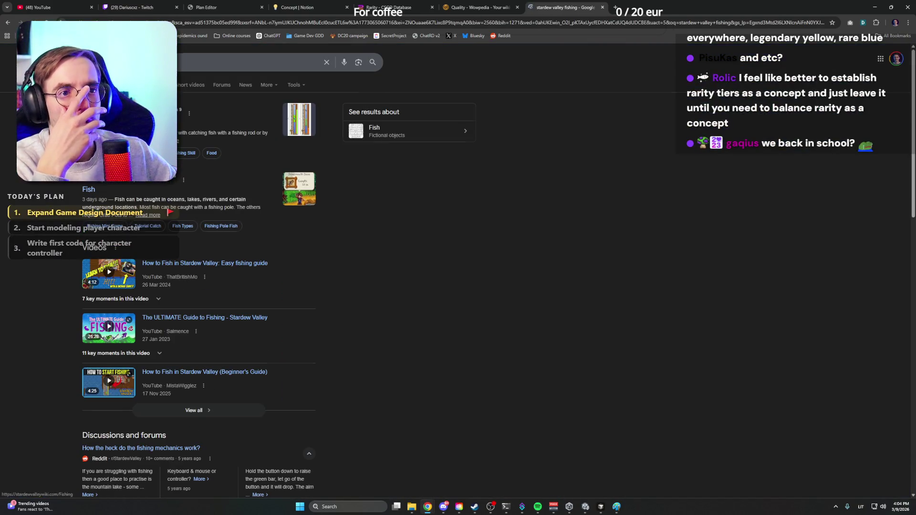
click(243, 148)
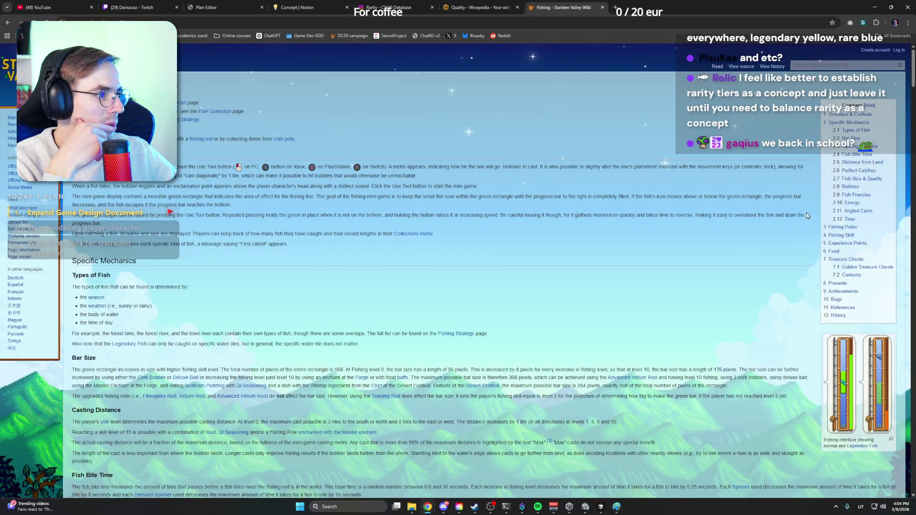
scroll(627, 238, down, 5)
scroll(622, 235, down, 5)
scroll(620, 230, down, 5)
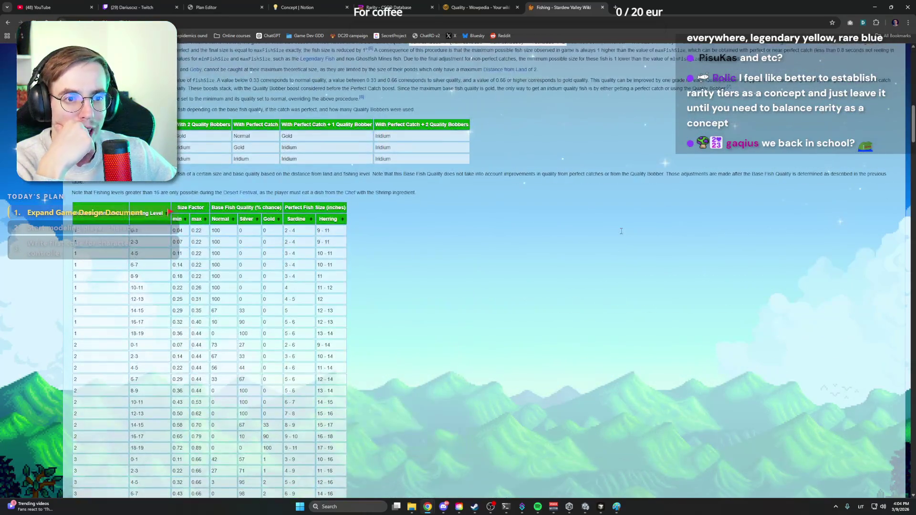
scroll(622, 234, down, 5)
scroll(621, 234, up, 4)
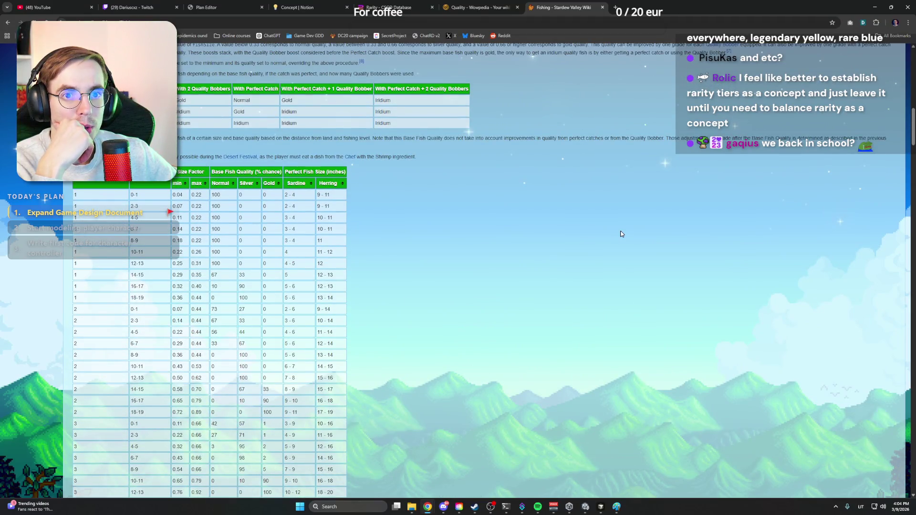
scroll(621, 234, up, 3)
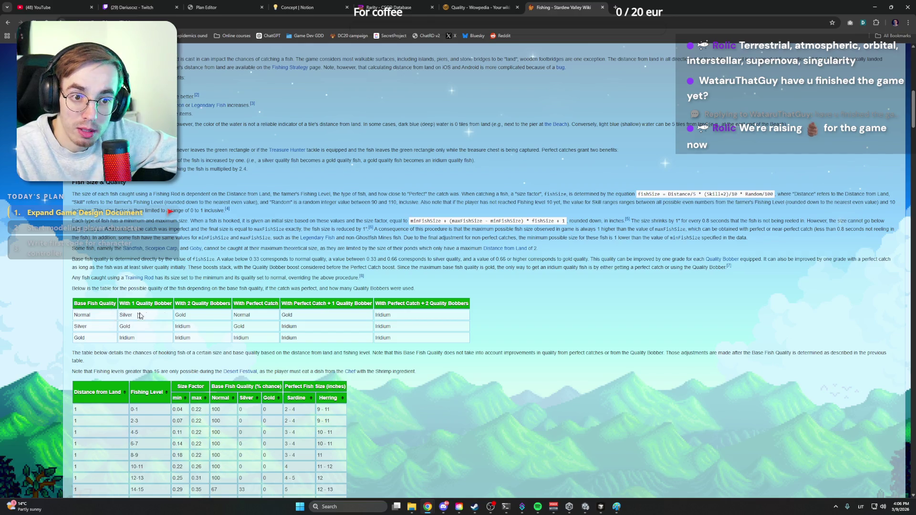
double_click(382, 315)
click(393, 320)
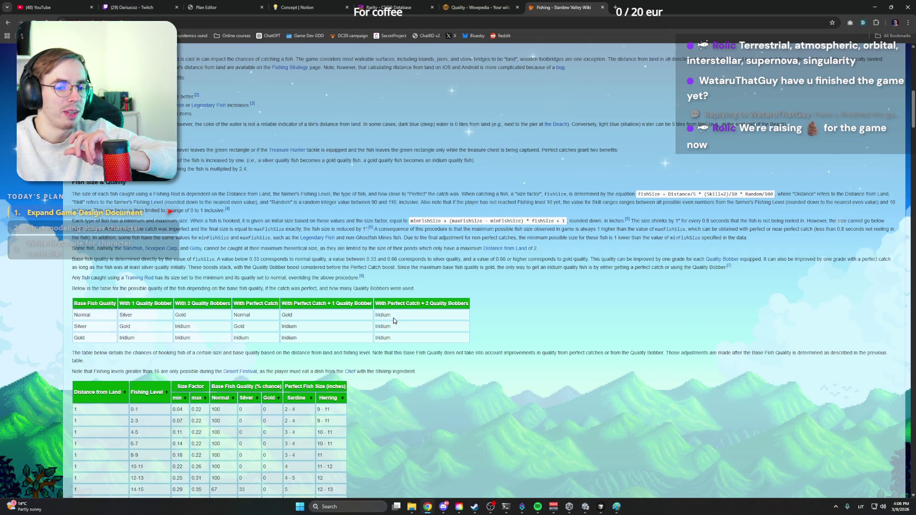
scroll(457, 310, down, 2)
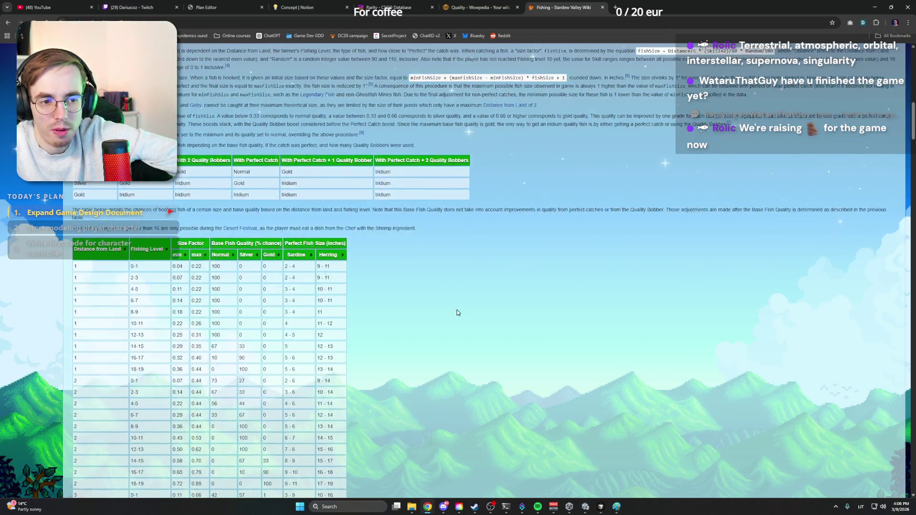
scroll(459, 313, down, 3)
scroll(459, 312, down, 3)
scroll(460, 308, down, 3)
scroll(461, 308, down, 2)
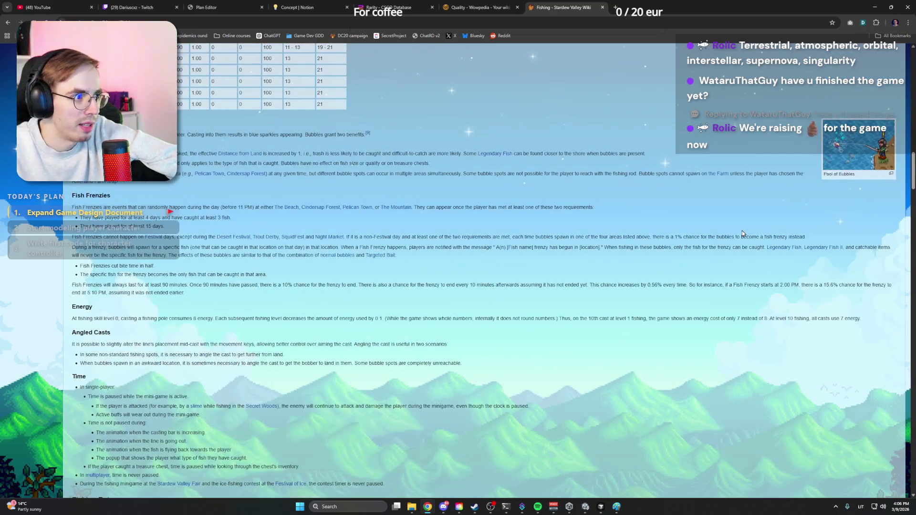
Open the FishZone.png image full-size in its own tab
click(855, 147)
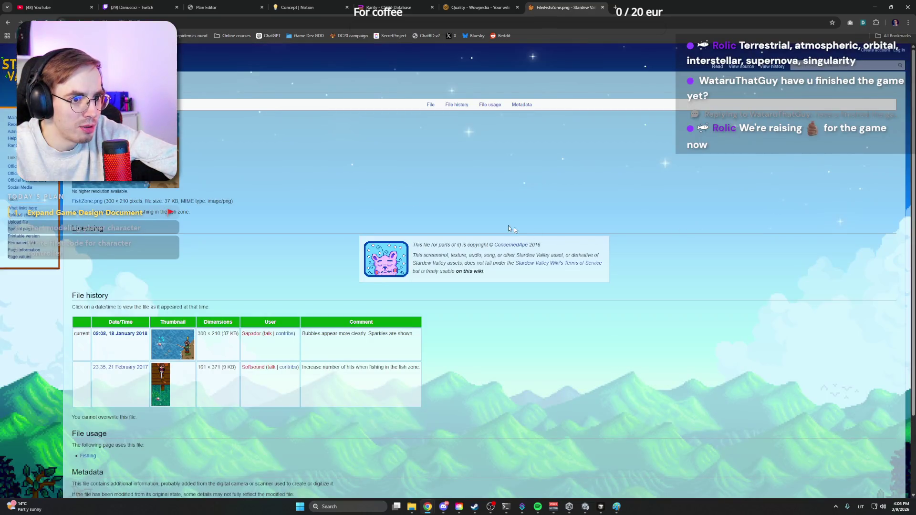
click(126, 146)
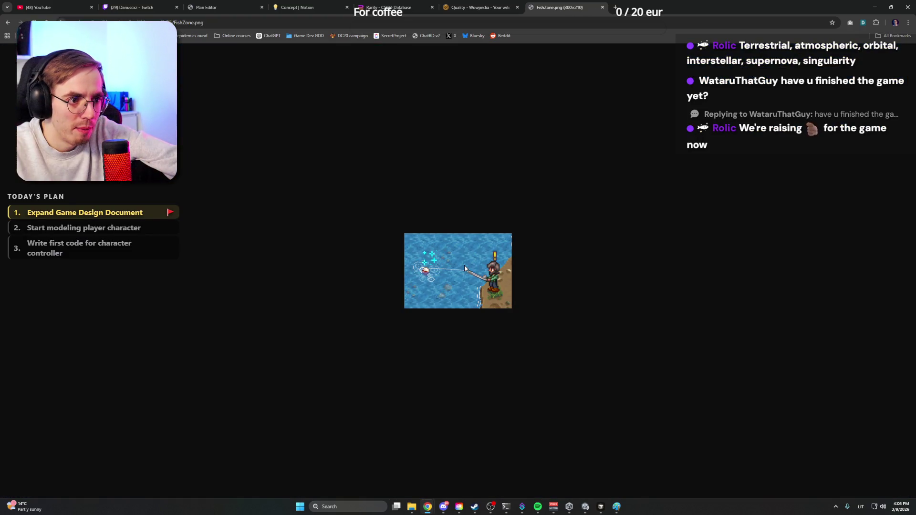
scroll(465, 266, up, 5)
scroll(465, 266, up, 4)
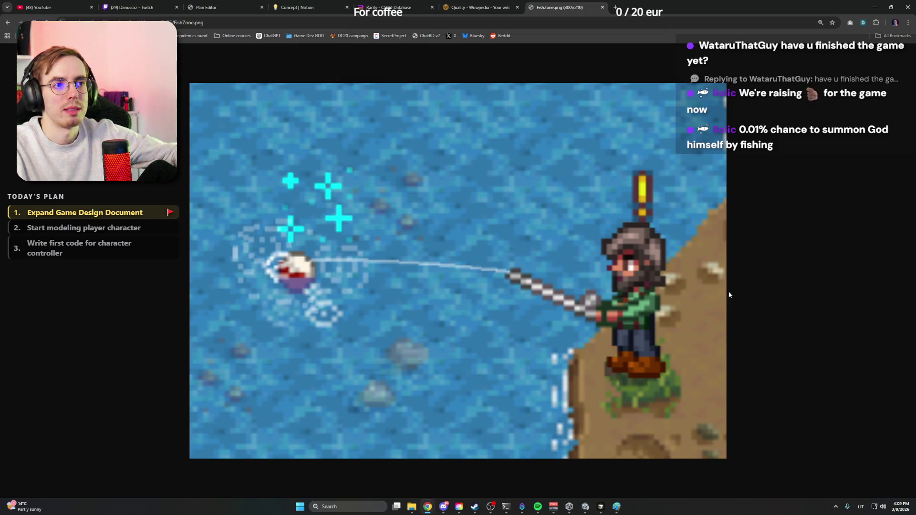
Review the Wowpedia item Quality article, then switch back to the FishZone image tab
click(479, 7)
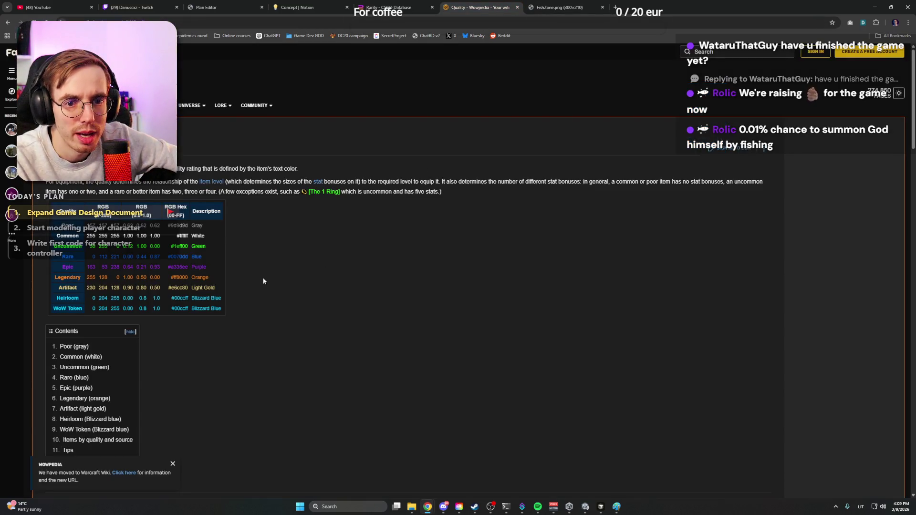
scroll(278, 271, down, 5)
scroll(278, 271, down, 5)
scroll(279, 273, down, 5)
scroll(278, 272, down, 4)
scroll(279, 270, down, 1)
scroll(278, 269, down, 2)
scroll(312, 316, up, 2)
scroll(312, 316, up, 5)
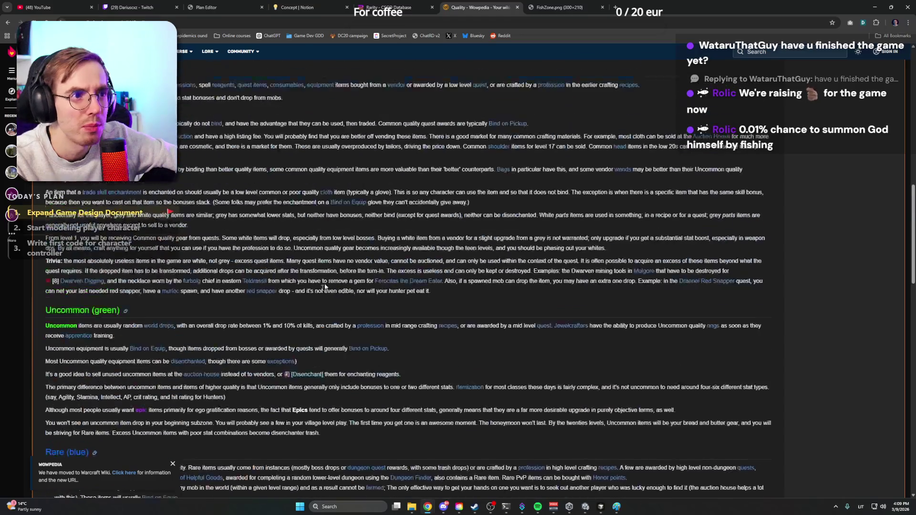
scroll(317, 295, up, 5)
click(551, 7)
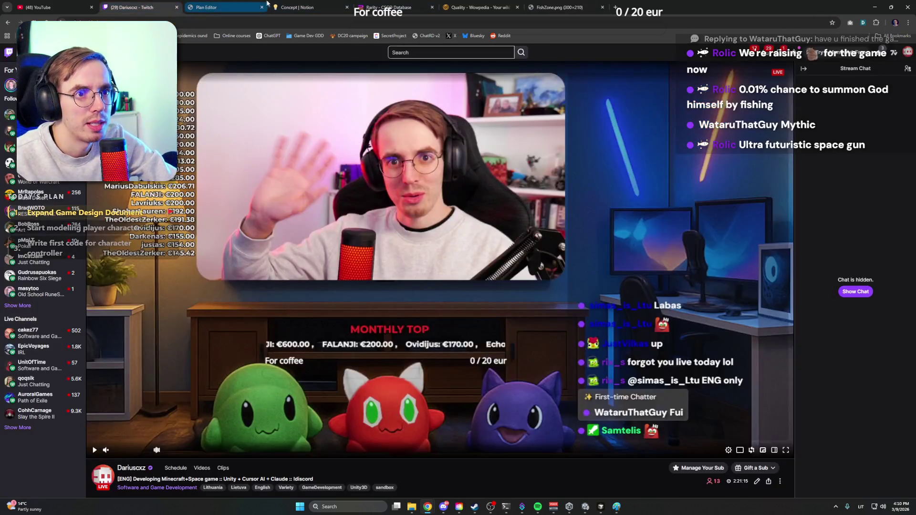
Return to the Concept page, outdent the empty bullet, write 'Modular tools' and select it
click(299, 6)
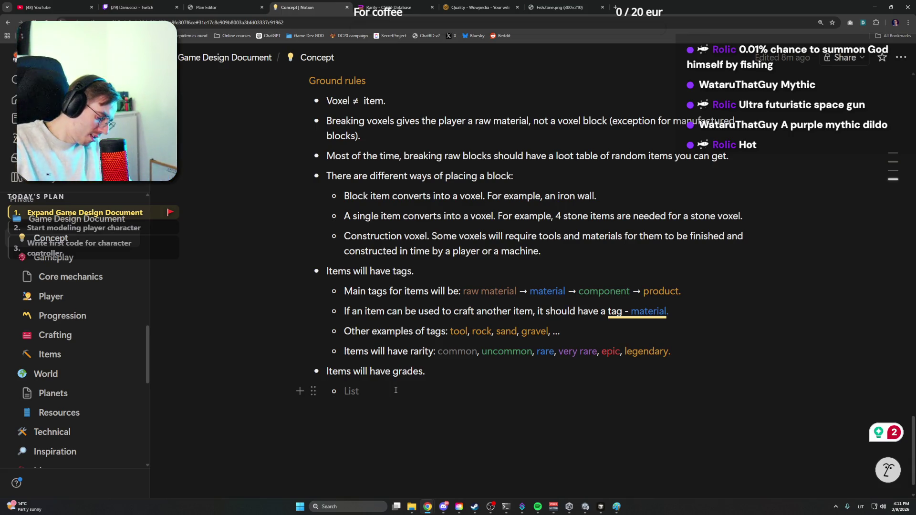
key(shift+Tab)
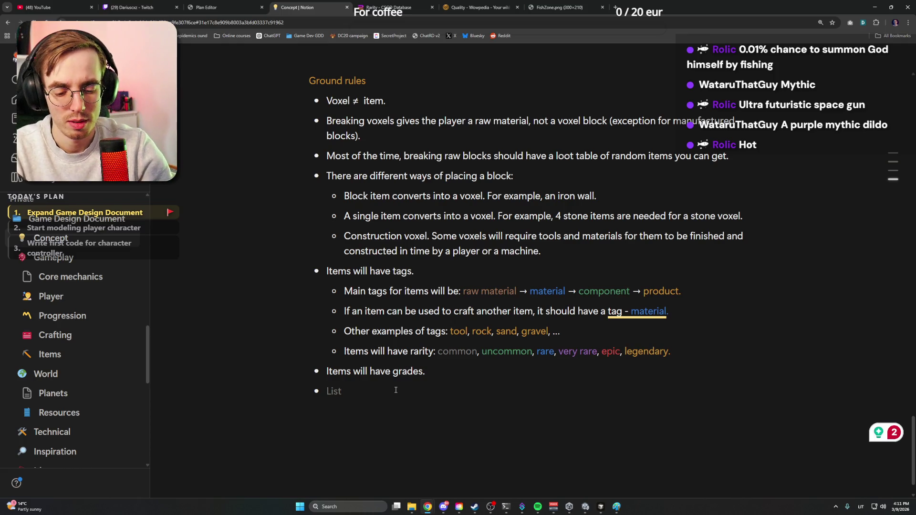
text(Tools and)
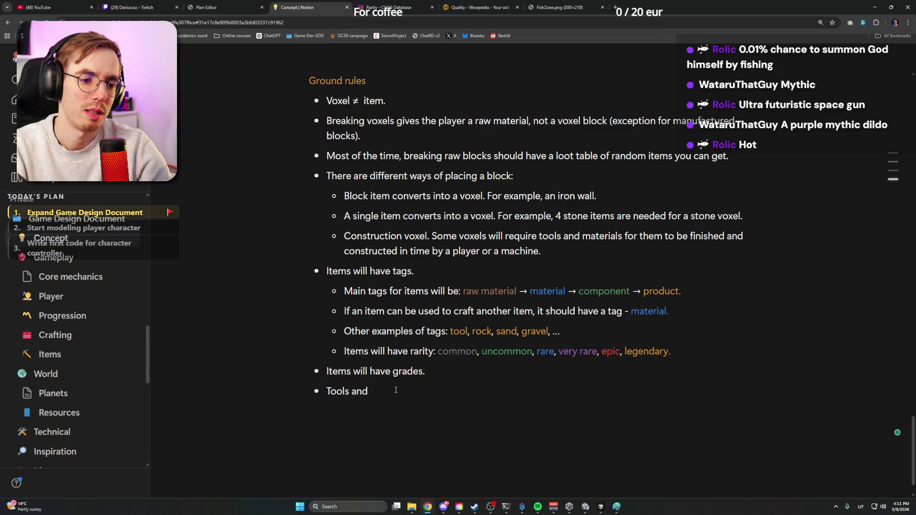
key(BackSpace)
key(BackSpace)
key(BackSpace)
key(BackSpace)
key(BackSpace)
key(BackSpace)
key(BackSpace)
key(BackSpace)
text(Modular tools)
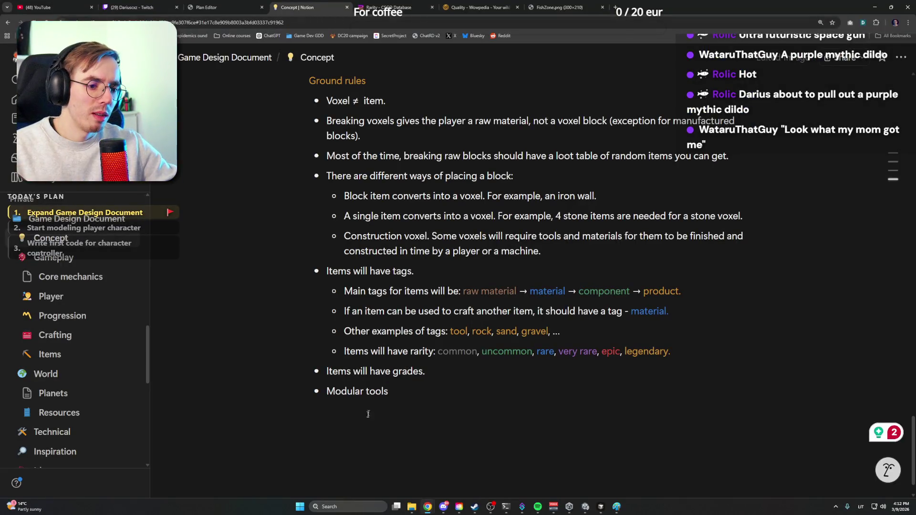
triple_click(376, 391)
Delete 'Modular tools' and add a 'Tools and Weapons' heading below the list
key(BackSpace)
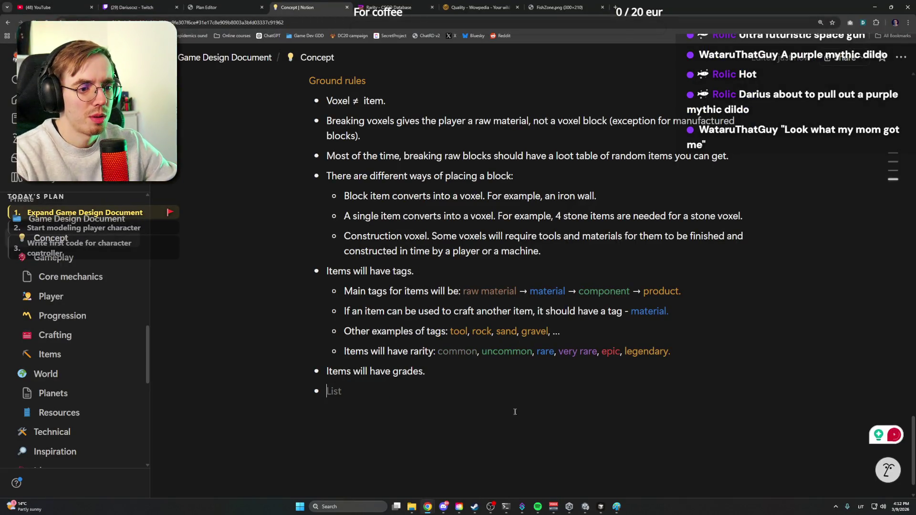
click(544, 390)
key(Return)
scroll(546, 390, up, 3)
scroll(504, 195, down, 3)
text(Tools)
key(shift+Home)
key(ctrl+alt+2)
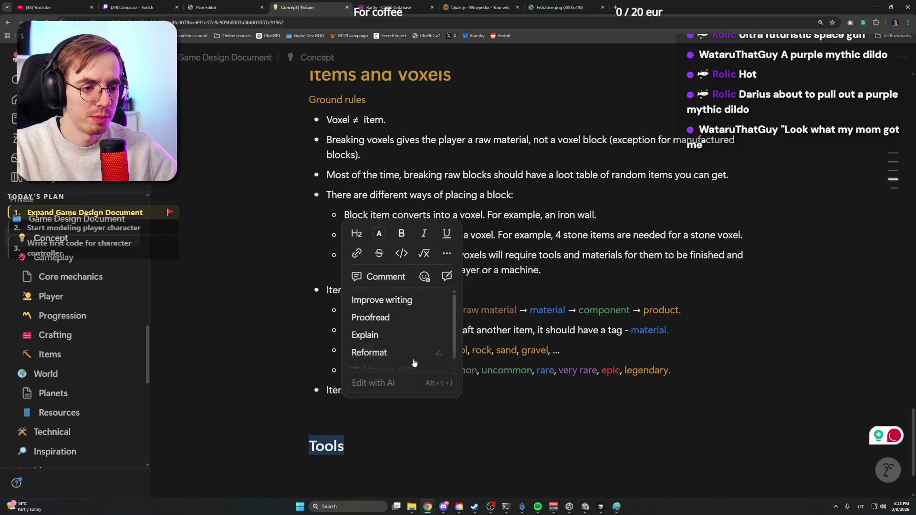
click(364, 450)
text(a)
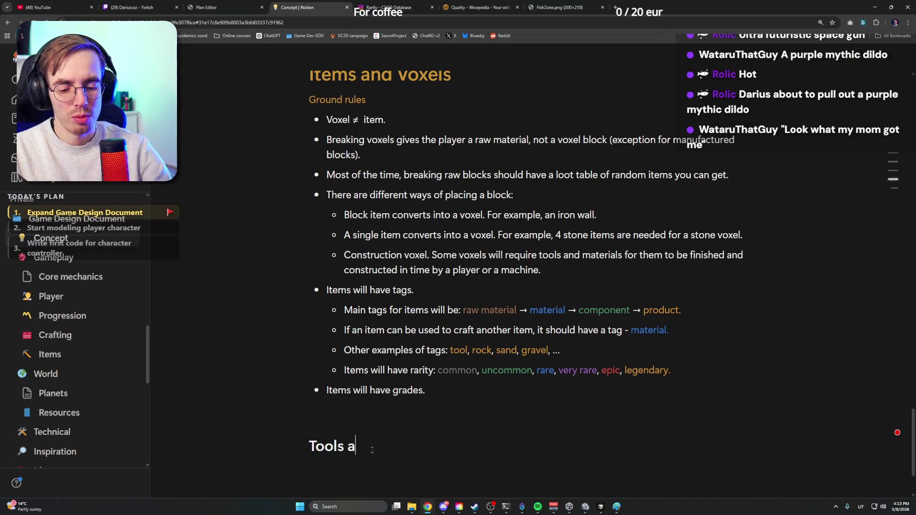
text(nd Weapons)
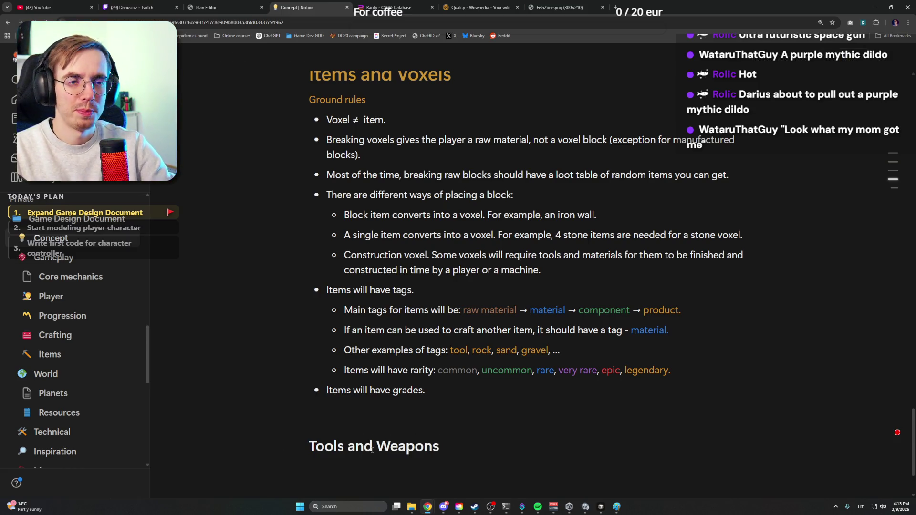
scroll(415, 436, up, 5)
scroll(415, 436, up, 10)
scroll(415, 436, down, 5)
scroll(415, 436, down, 5)
scroll(417, 434, down, 4)
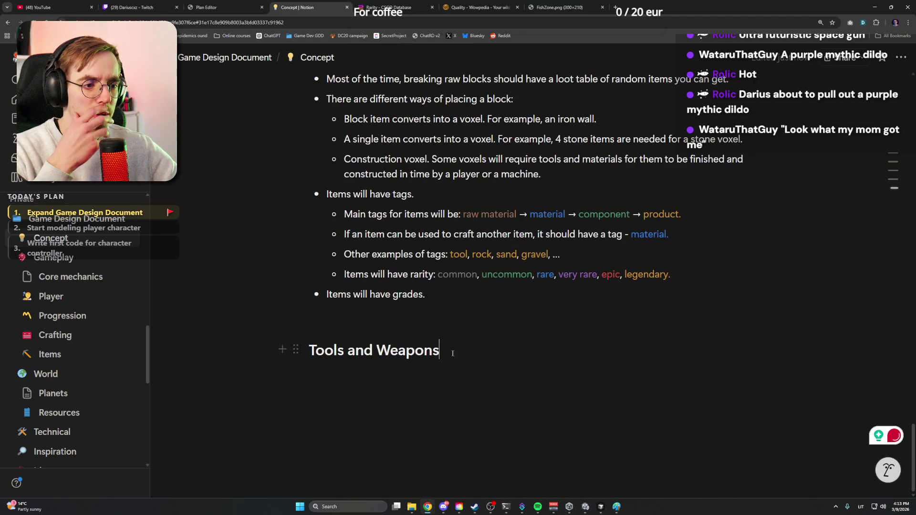
Colour the 'Tools and Weapons' heading orange and start a block beneath it
drag(453, 353, 308, 351)
click(487, 169)
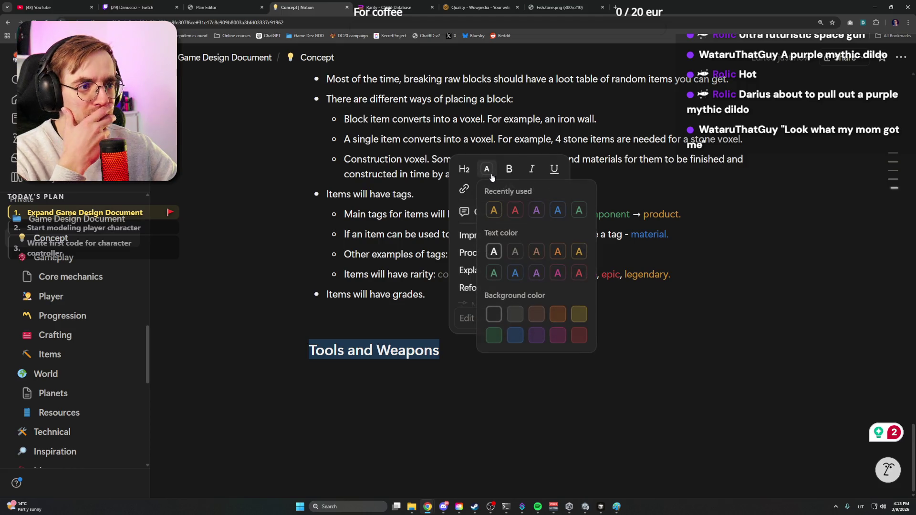
click(494, 210)
click(445, 348)
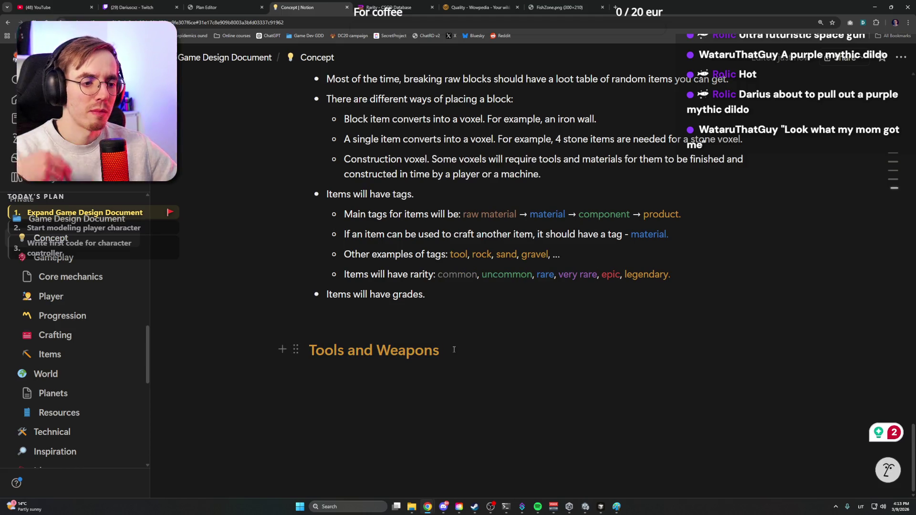
key(Return)
text(/)
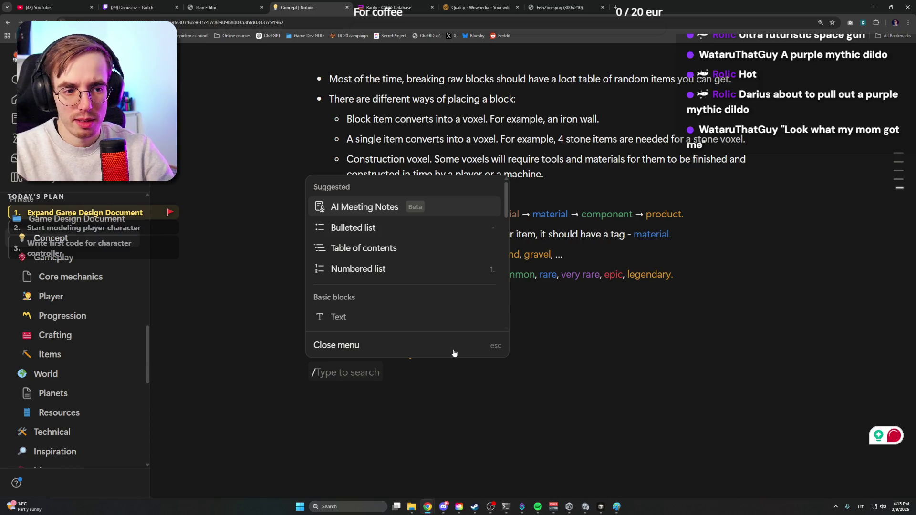
Add a first bullet under the heading reading 'Tools have quality.'
key(Down)
key(Down)
key(Up)
key(Return)
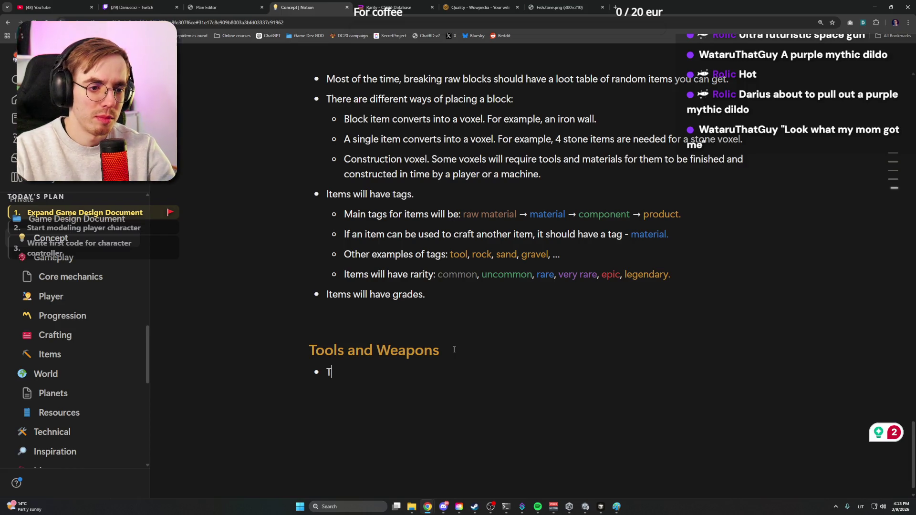
key(BackSpace)
text(s have quality)
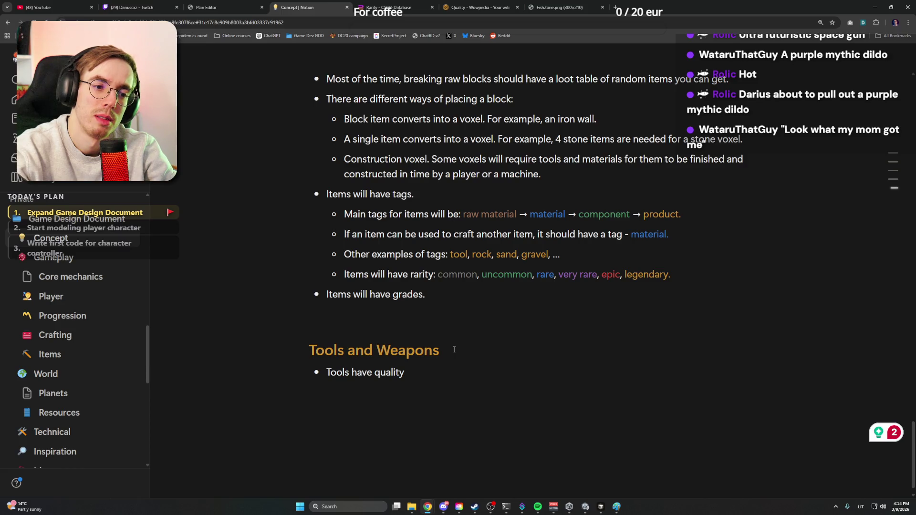
text(.)
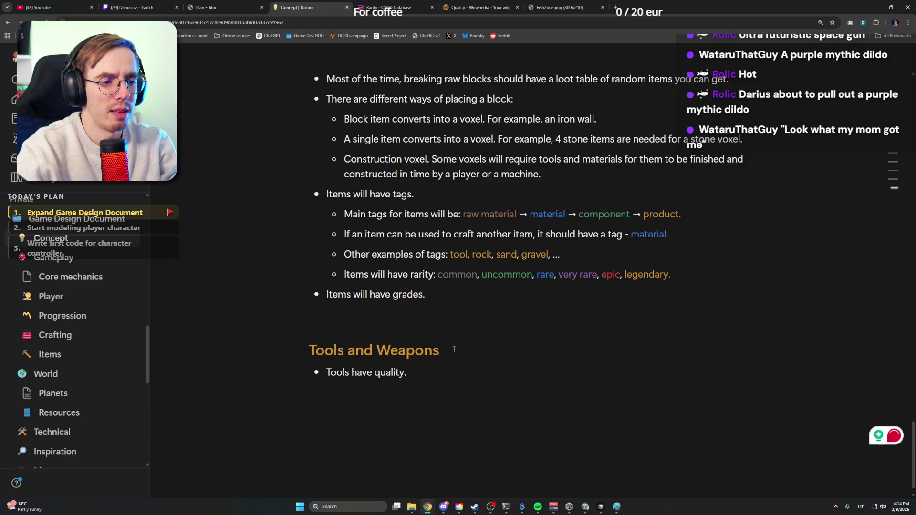
Change 'grades.' to 'quality:' and start an empty sub-bullet under 'Items will have tags.'
key(Up)
key(Up)
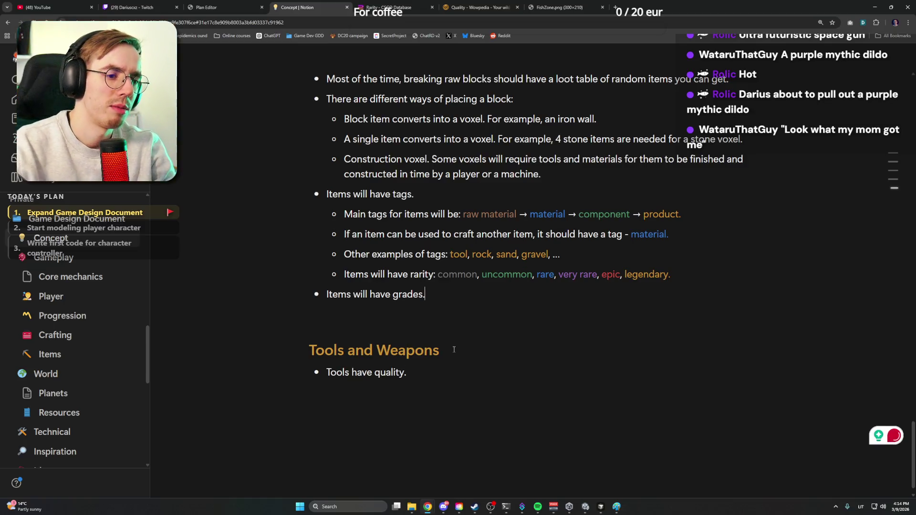
key(ctrl+shift+Left)
text(quality:)
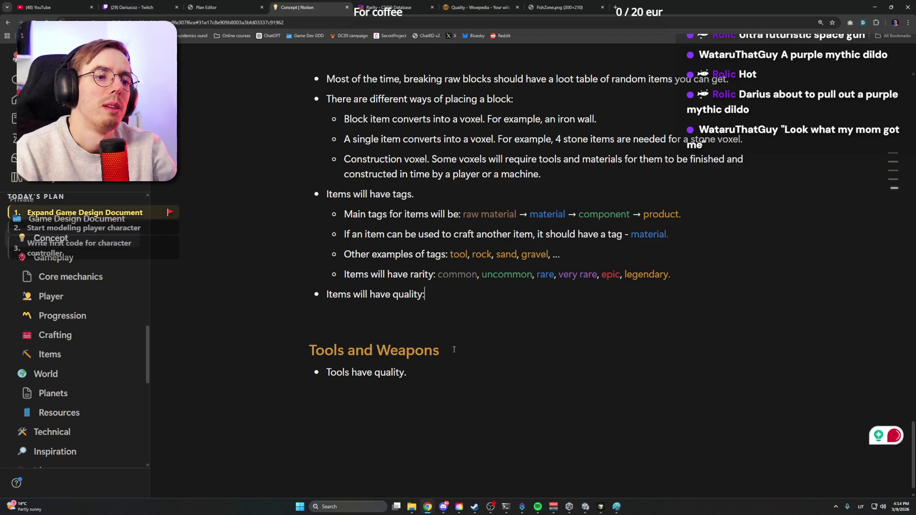
key(Up)
key(Up)
key(Up)
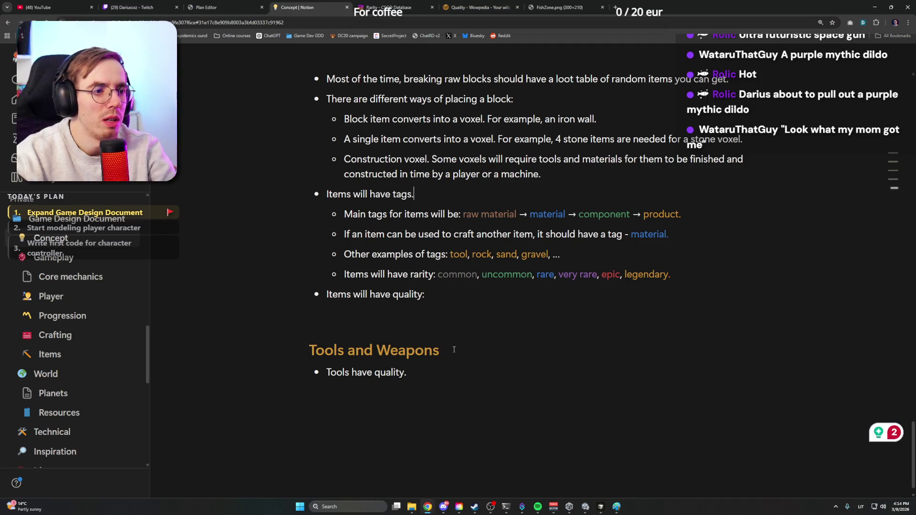
key(Return)
key(Tab)
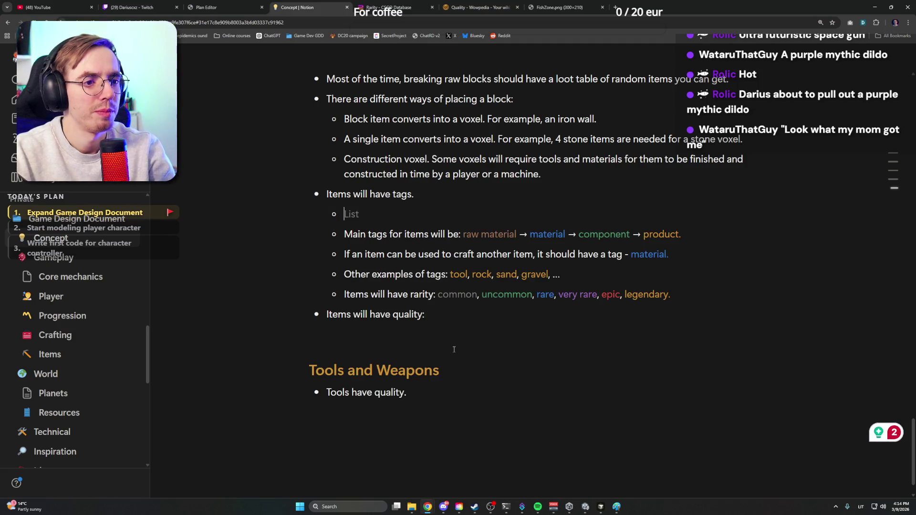
text(Tags will be )
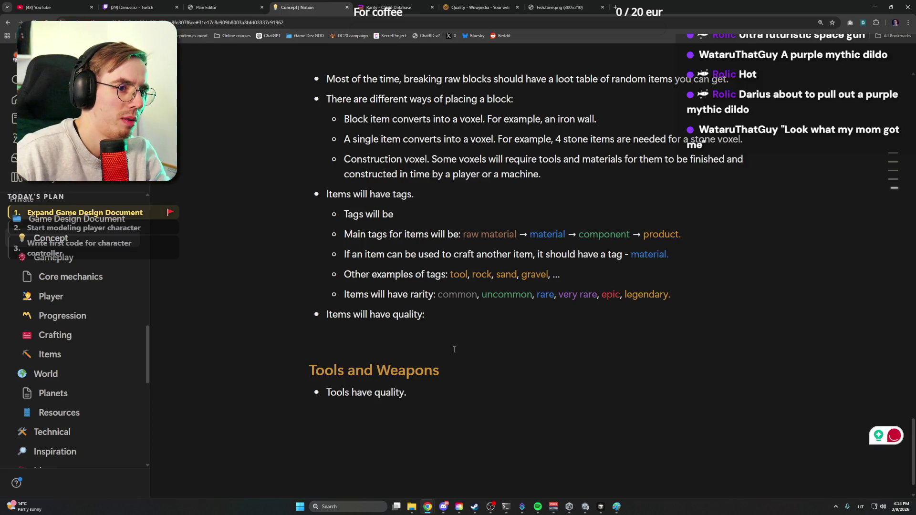
text(to easily)
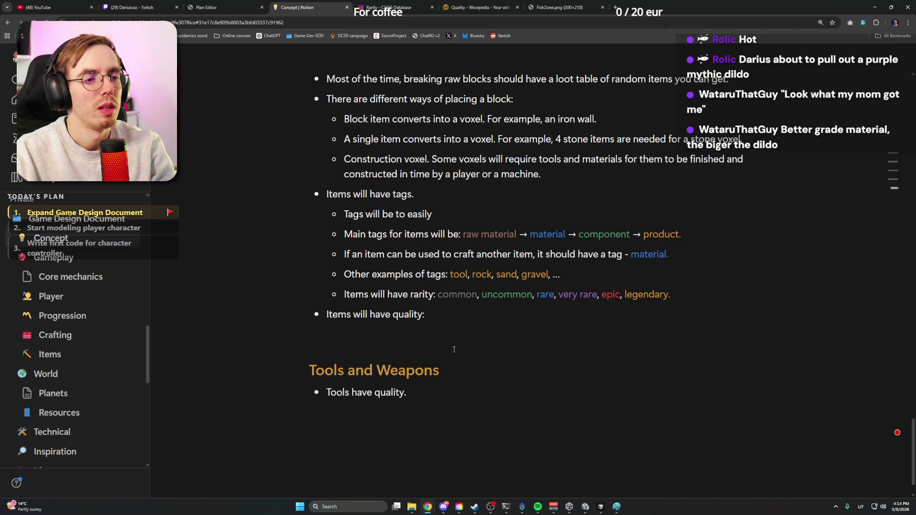
text( identify items p)
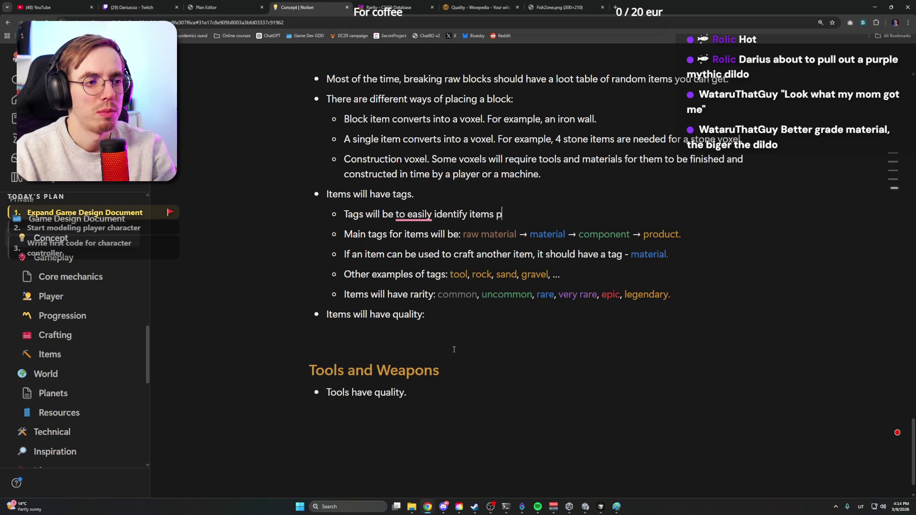
text(urpose and sta)
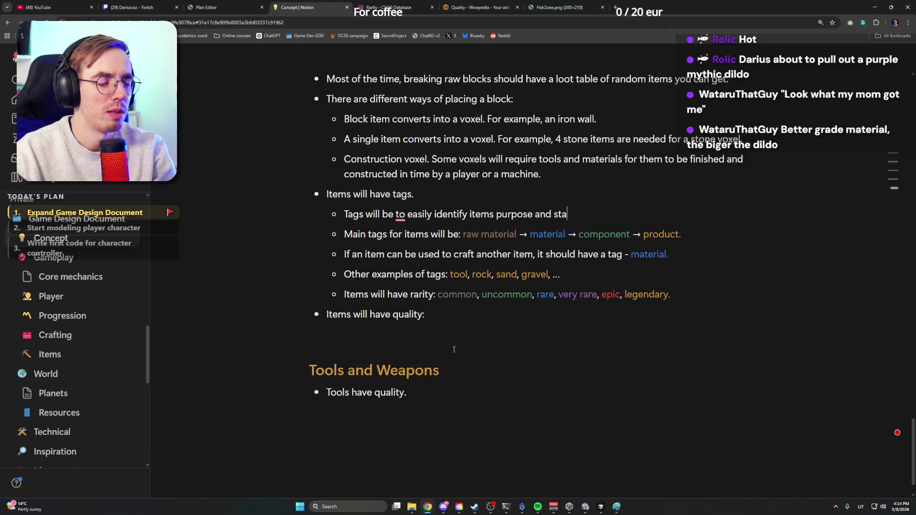
text(ge)
Reword the tags bullet to end 'purpose, stage and rarity' and remove the stray semicolon
key(ctrl+Left)
key(ctrl+Left)
key(Left)
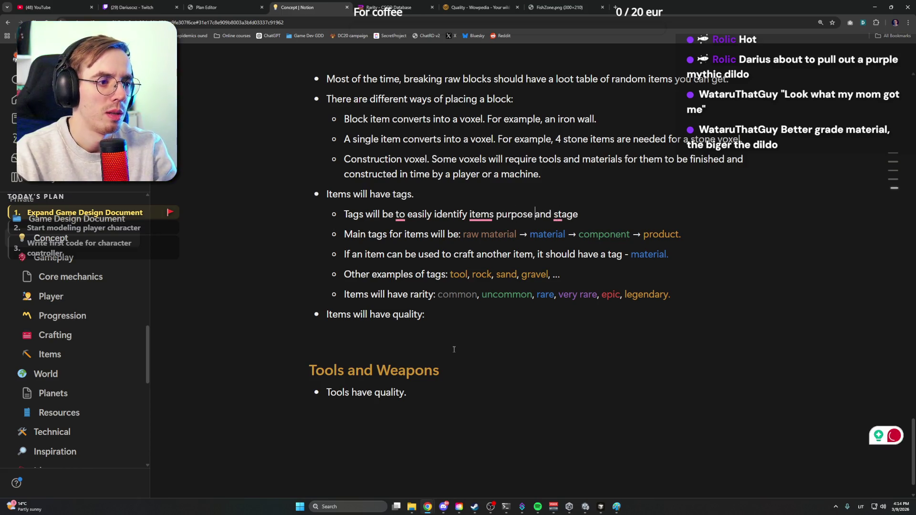
text(, ra)
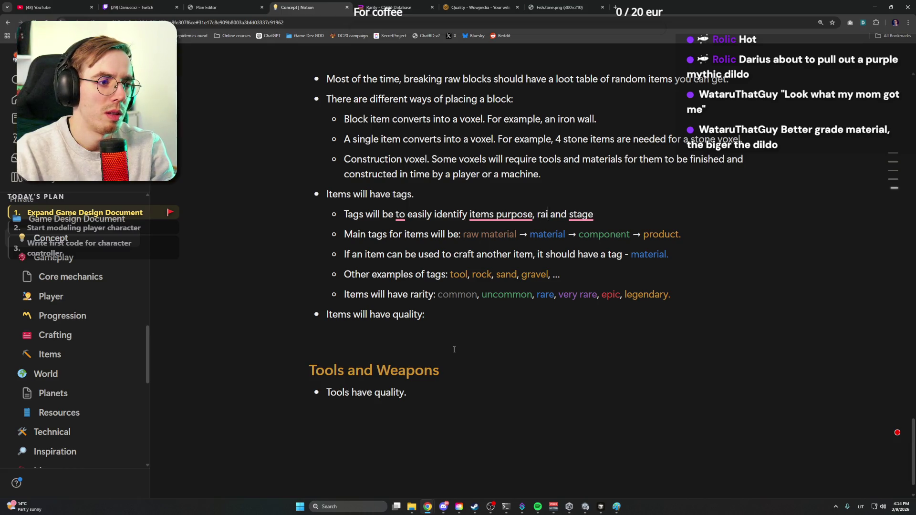
key(BackSpace)
key(BackSpace)
key(BackSpace)
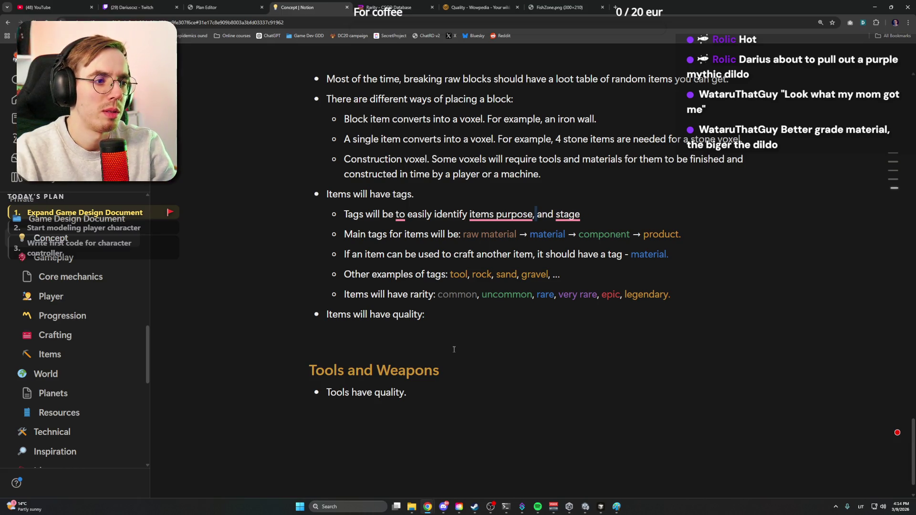
key(ctrl+shift+Right)
key(BackSpace)
text(stage)
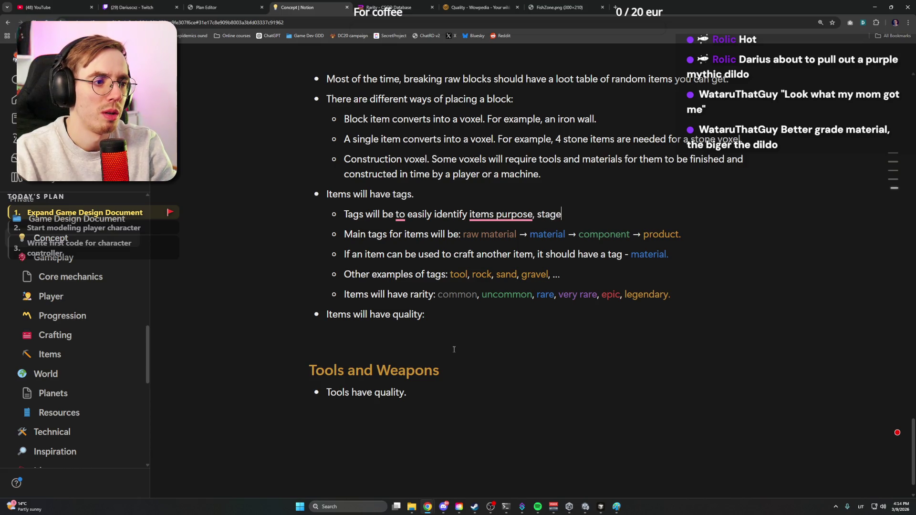
text( and rarity;)
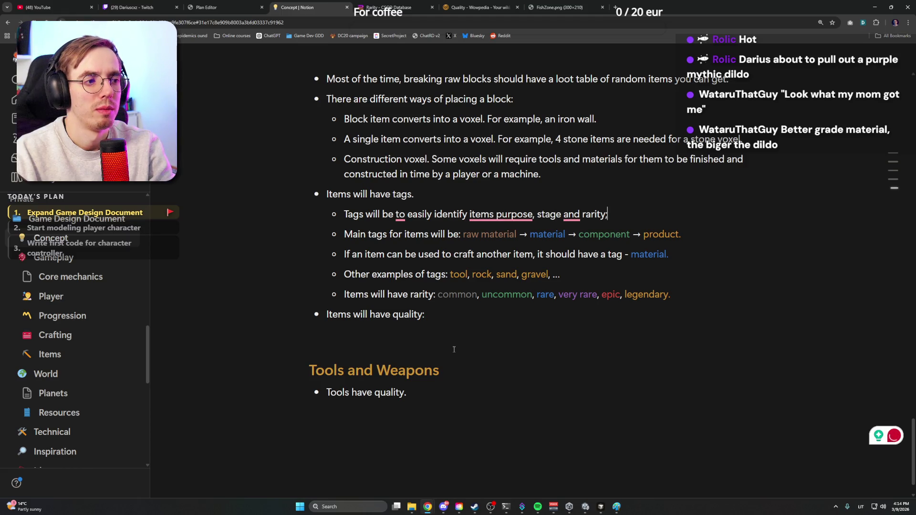
key(BackSpace)
text(.)
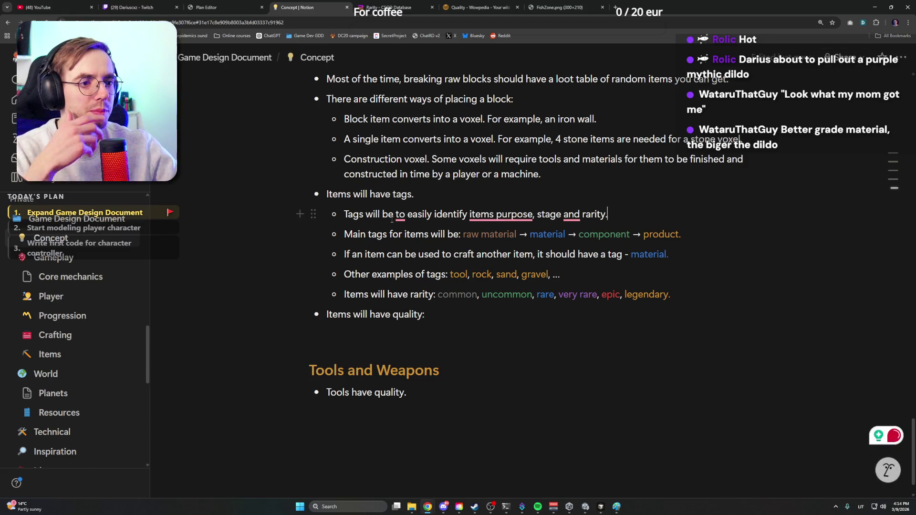
Accept Grammarly's 'used to', items' and serial-comma fixes, then start a bullet under the quality line
click(415, 249)
text(used)
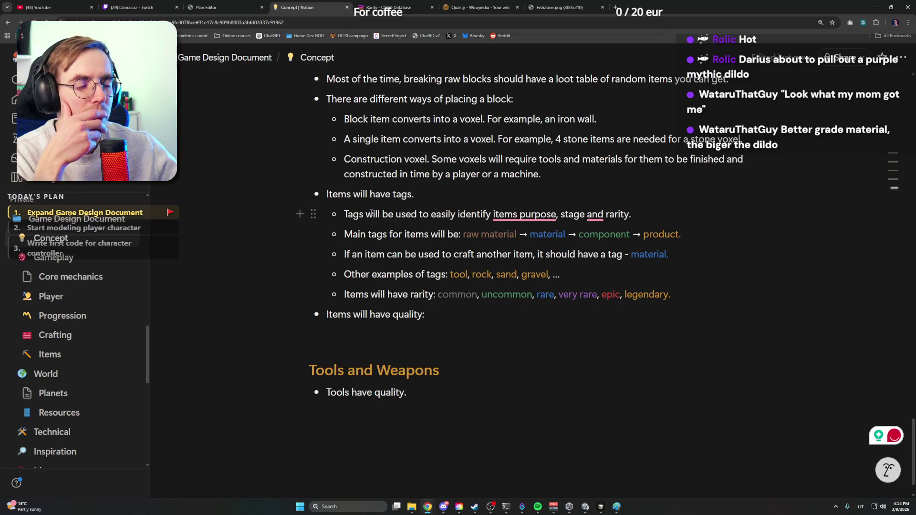
click(508, 247)
text(')
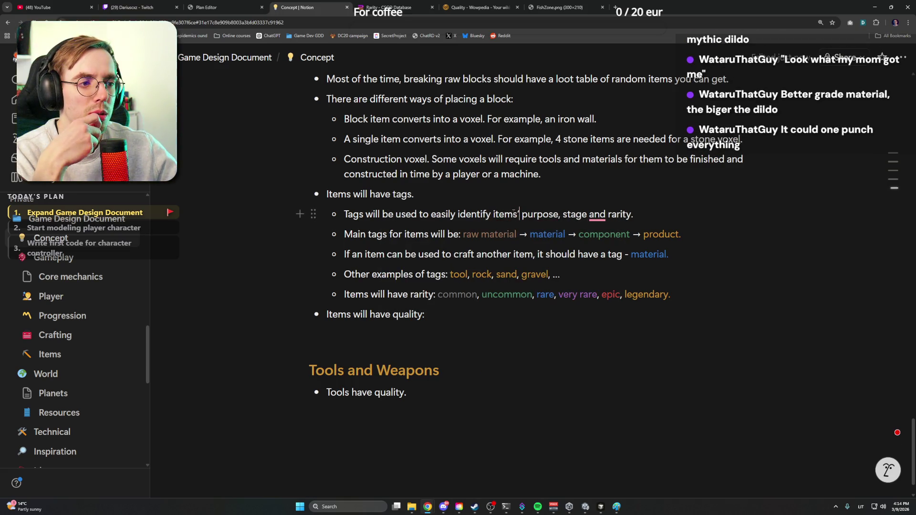
click(604, 248)
text(,)
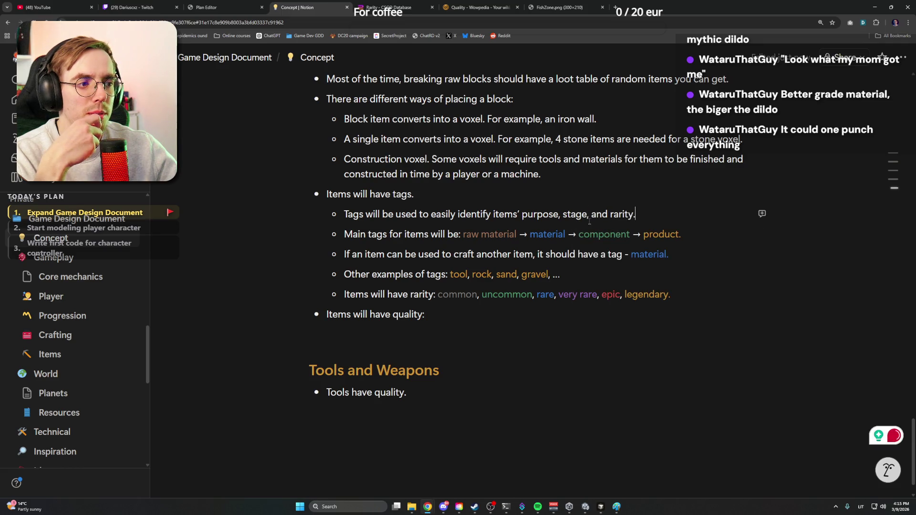
click(455, 316)
key(Return)
Write the sub-point that different quality items produce different or better items, then start 'Quality tiers:'
key(Tab)
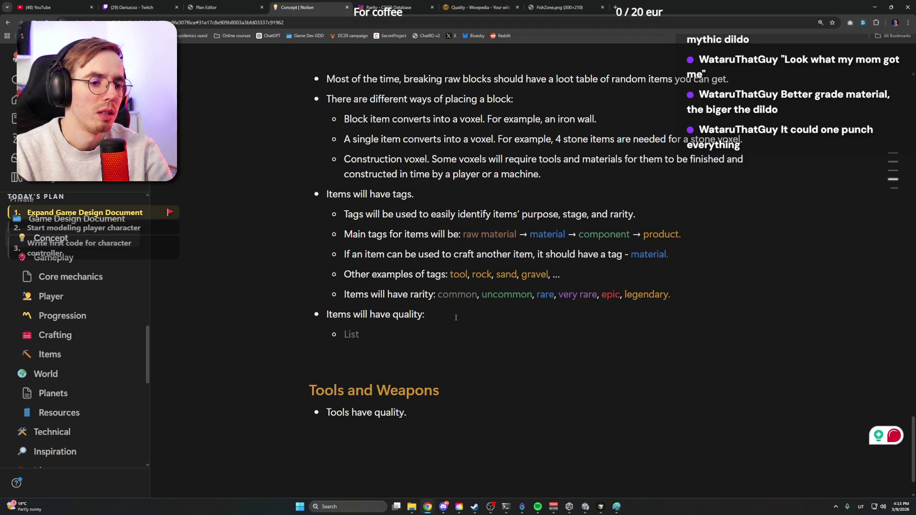
text(Different)
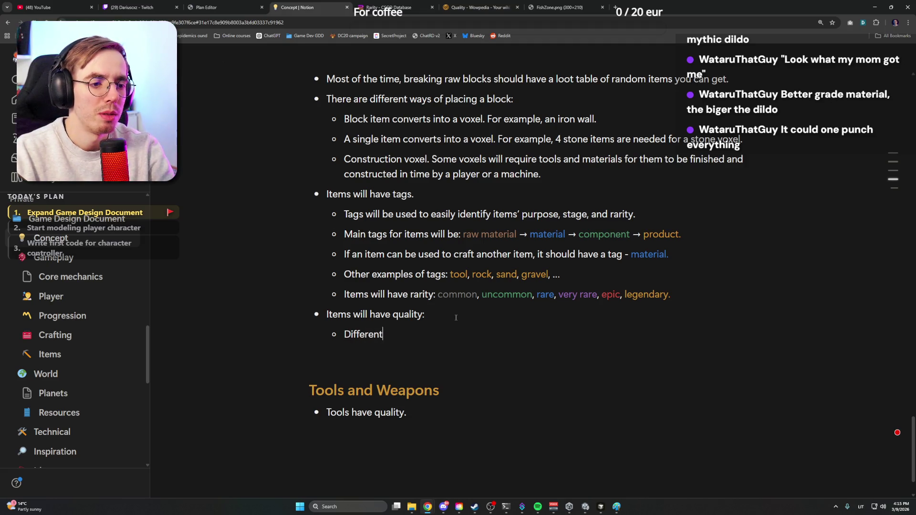
text( quality)
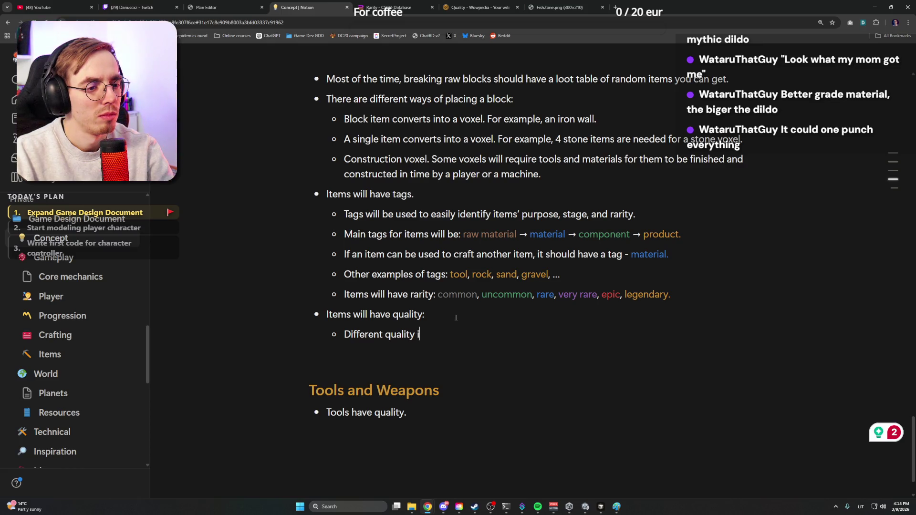
text(items will)
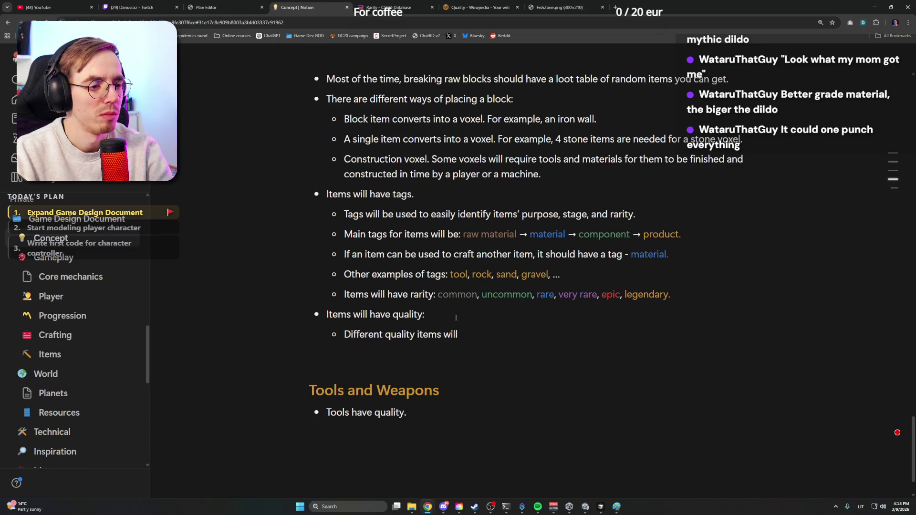
text( be )
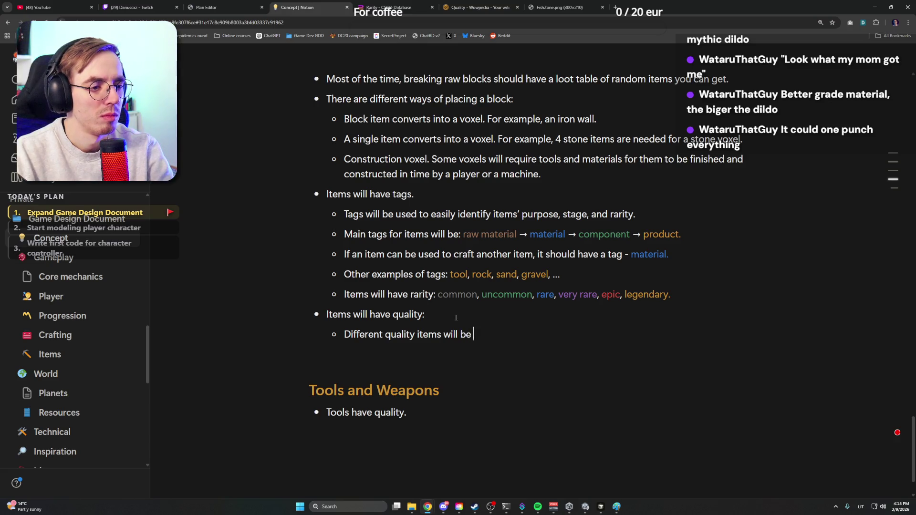
text(able to )
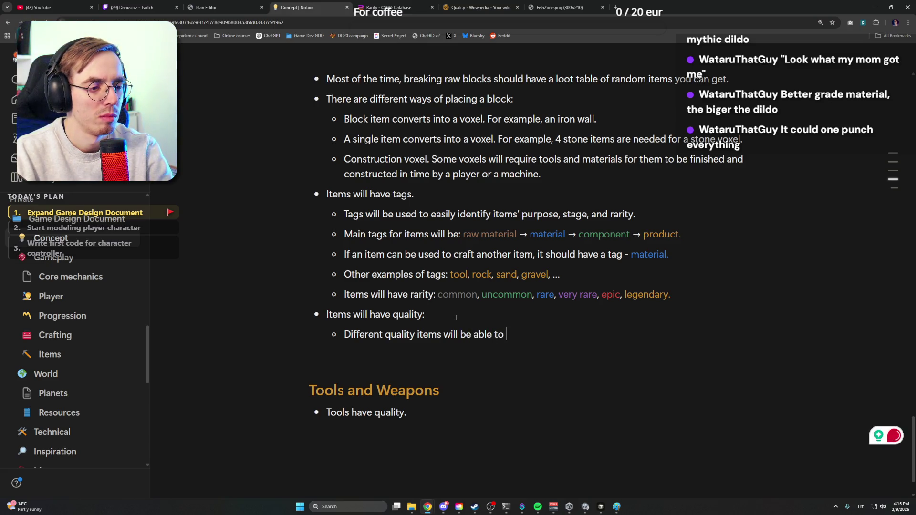
text(produce)
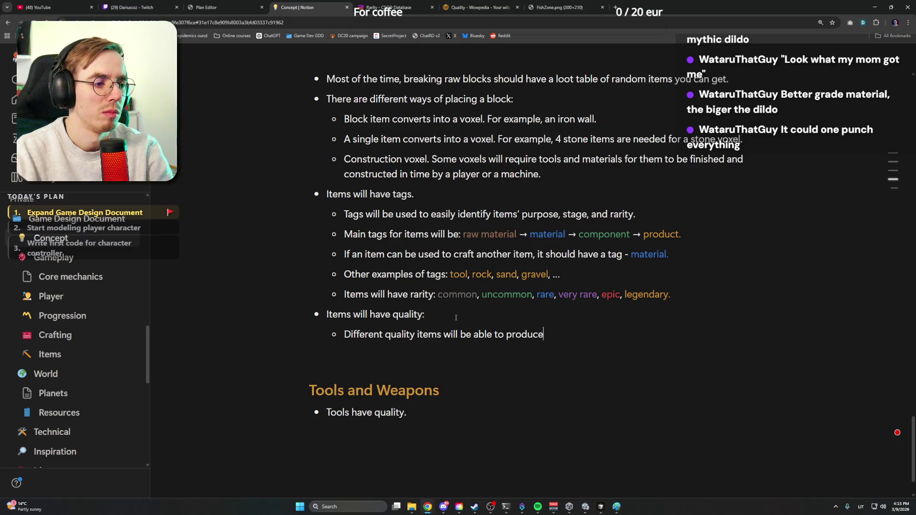
text( different items)
key(ctrl+shift+Left)
key(Right)
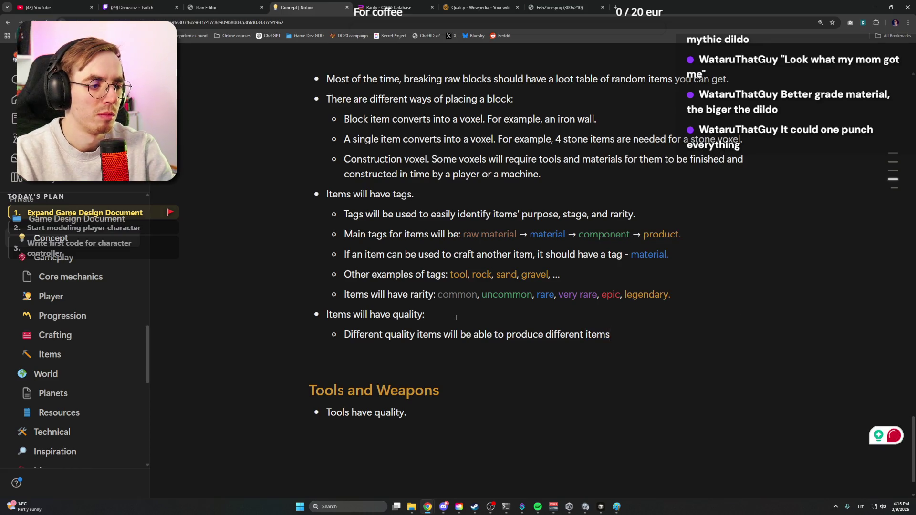
text(or better)
key(End)
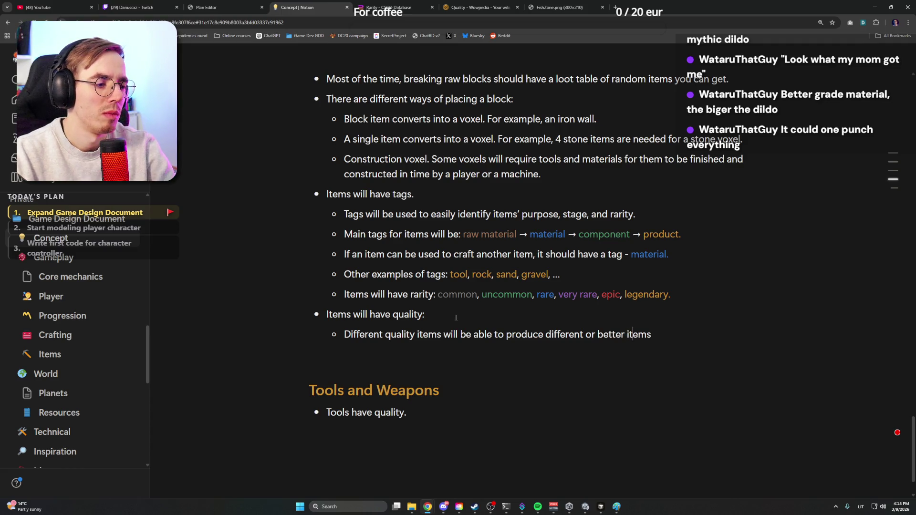
text(.)
key(Return)
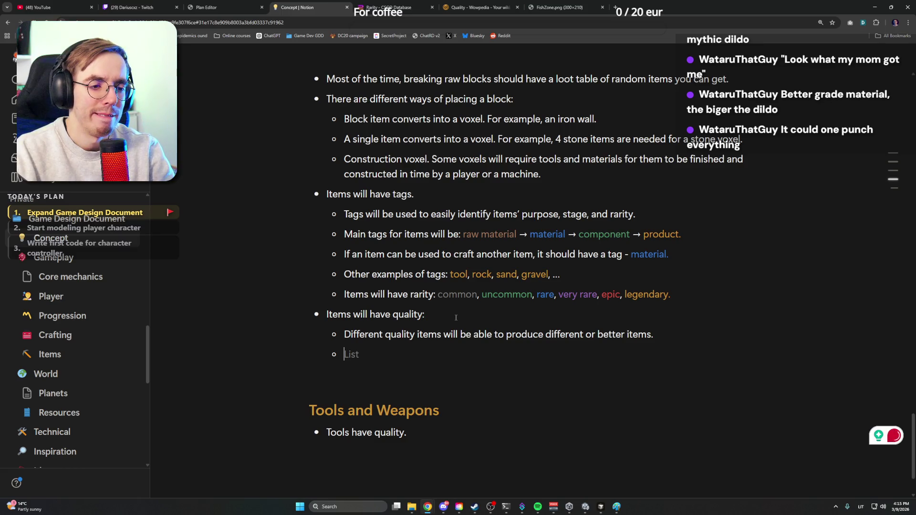
text(Qyu)
text(ality tiers:)
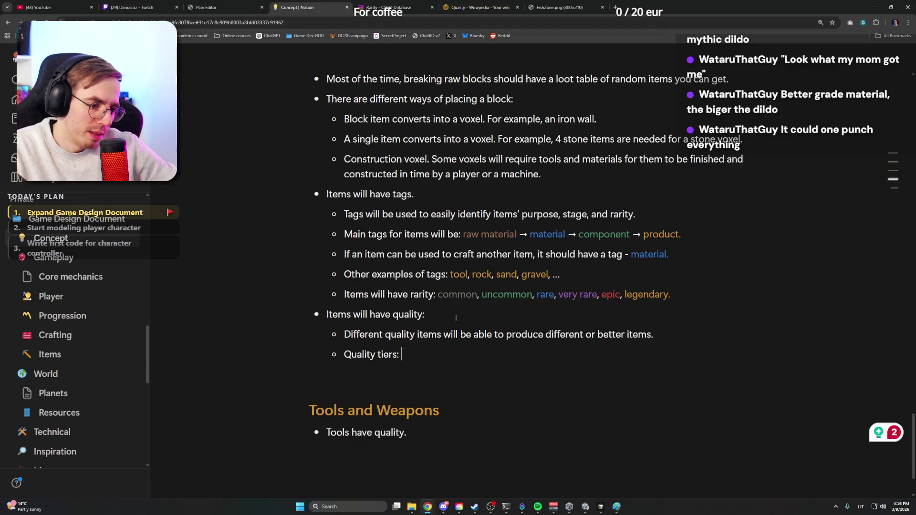
mouse_move(373, 355)
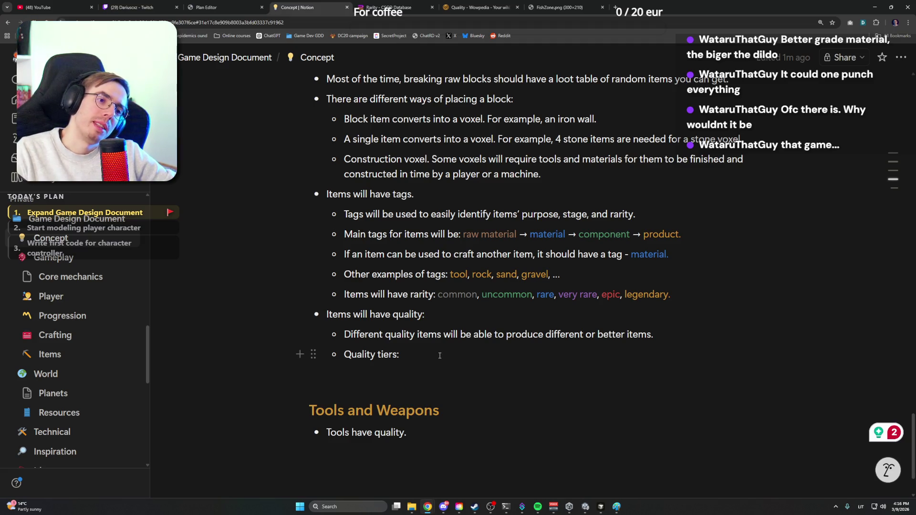
Add 'poor, normal, ' after 'Quality tiers:' on the quality line
mouse_move(669, 294)
drag(670, 295, 443, 294)
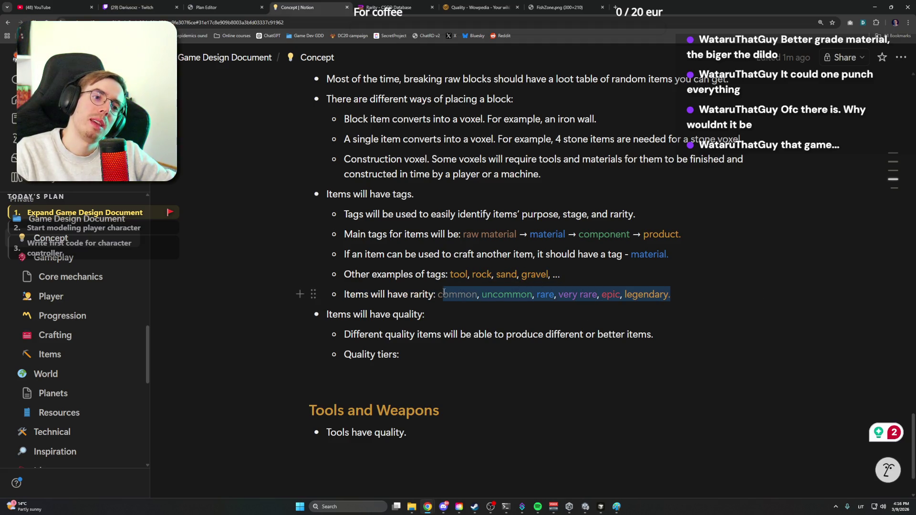
click(412, 357)
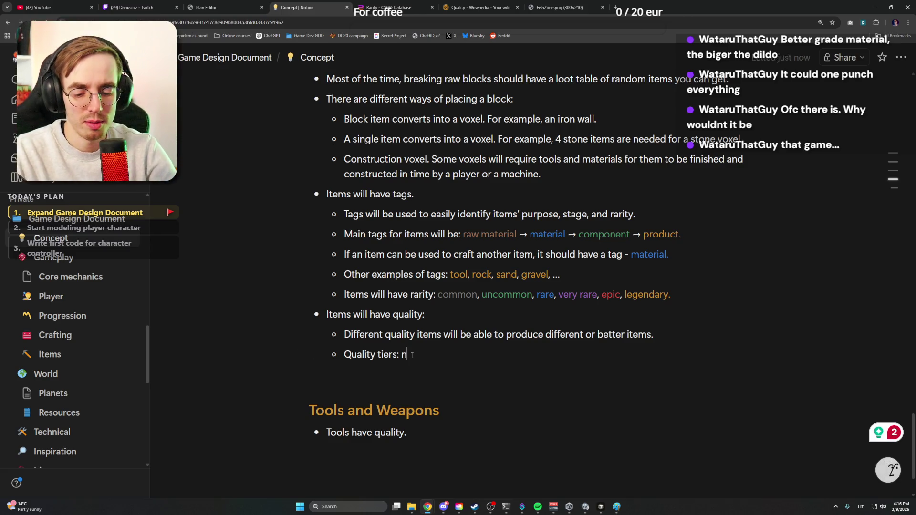
text(normal)
key(ctrl+shift+Left)
text(poor, normal)
Colour the word 'poor' grey and resume typing after 'normal'
double_click(410, 354)
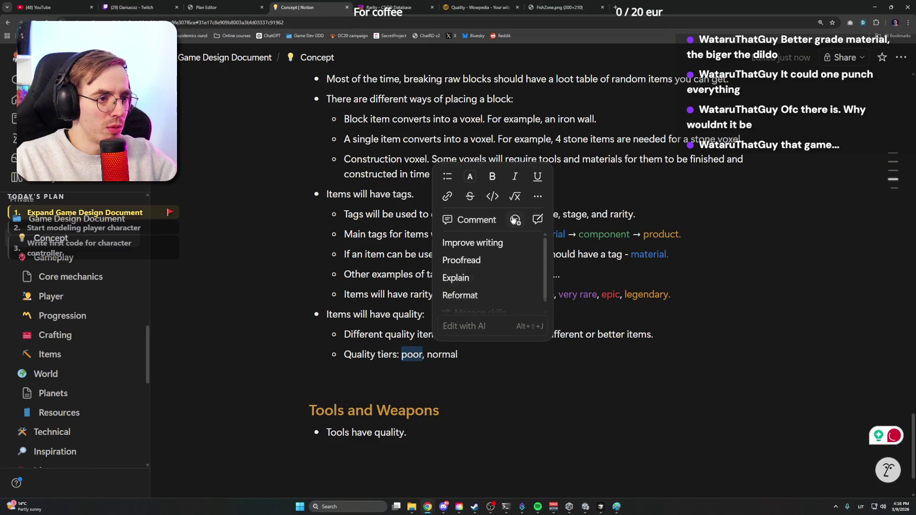
click(469, 176)
click(499, 258)
click(461, 356)
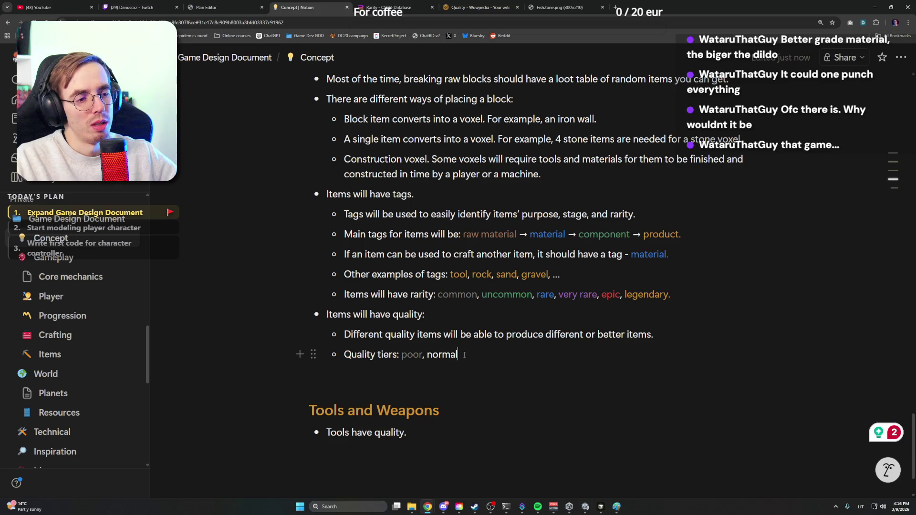
text(,)
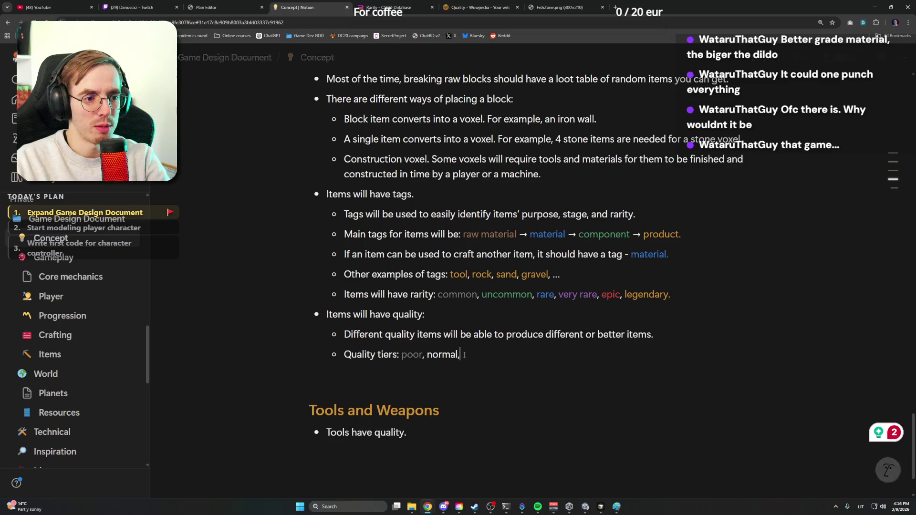
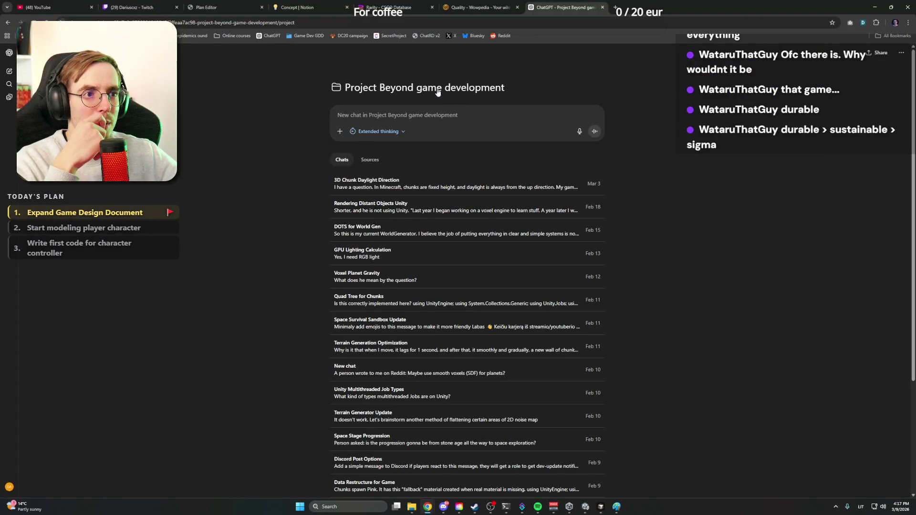
Close the CS2 rarity and Wowpedia quality reference pages, leaving the Notion Concept page open
click(457, 115)
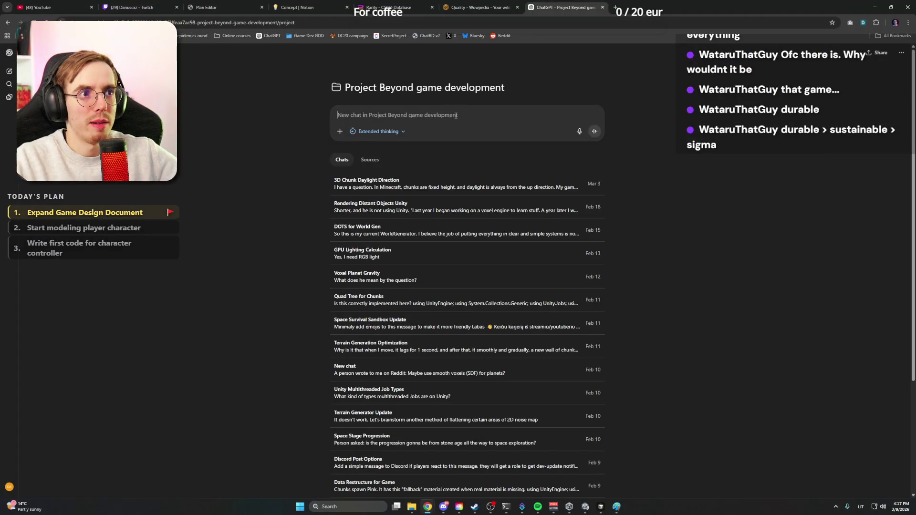
key(ctrl+shift+Tab)
key(ctrl+shift+Tab)
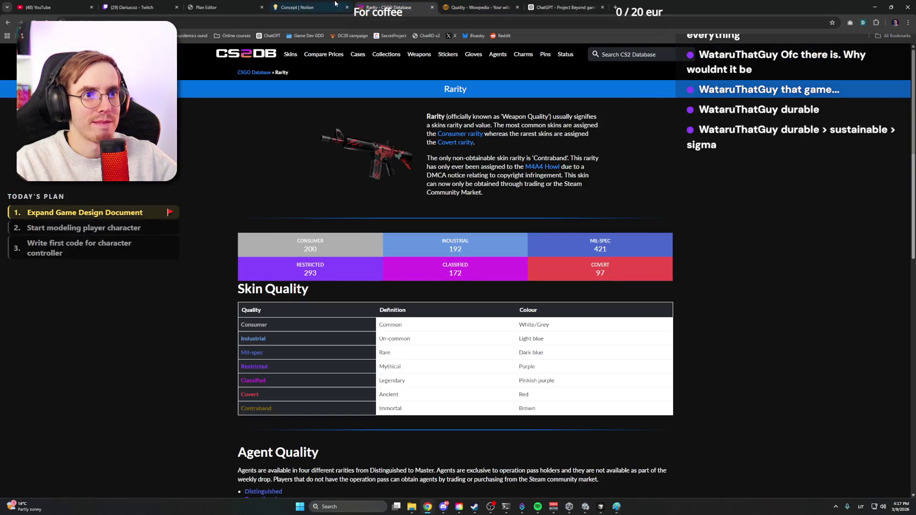
key(ctrl+shift+Tab)
click(432, 8)
click(432, 7)
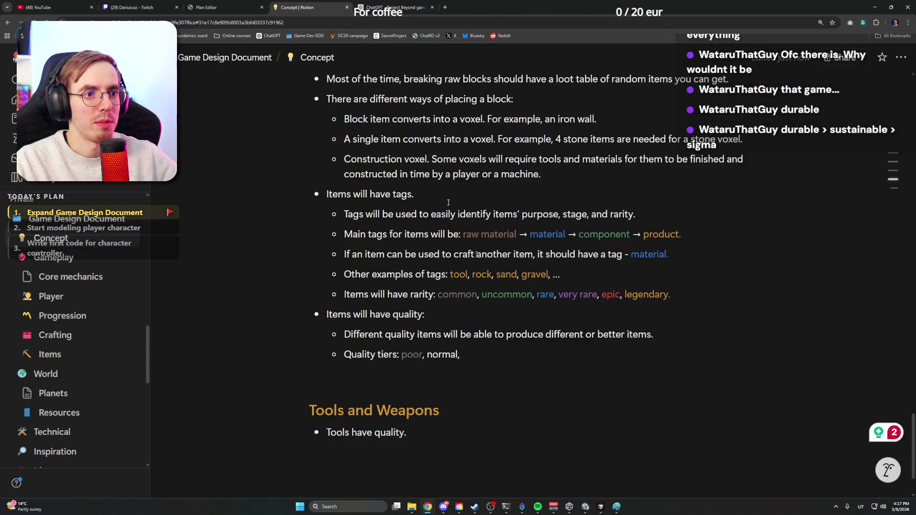
scroll(299, 278, up, 2)
scroll(423, 314, down, 2)
Select the 'Items will have quality' notes on the Concept page and switch to the ChatGPT project chat
mouse_move(325, 313)
mouse_down()
mouse_move(458, 335)
mouse_move(347, 316)
mouse_move(652, 346)
mouse_up()
click(424, 314)
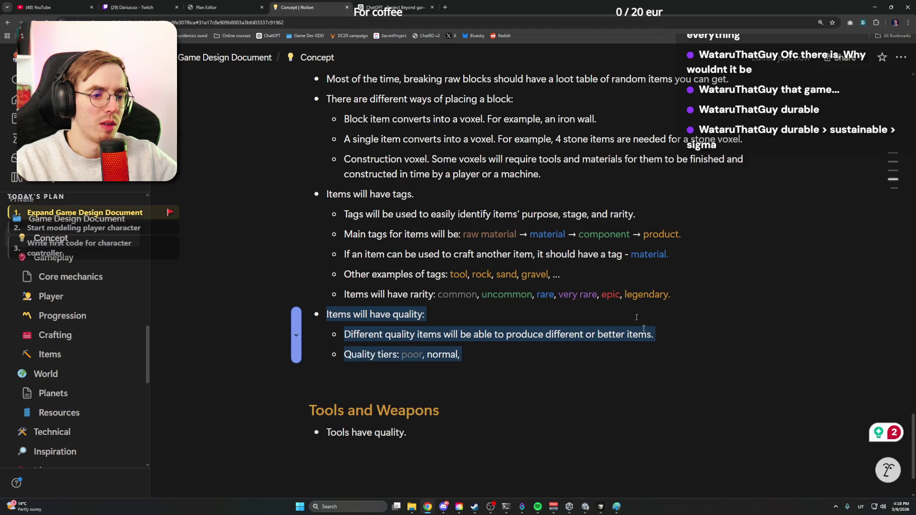
key(ctrl+Tab)
Paste the quality notes into the new chat message and bring over the item rarity line from Notion
text(- Items will have quality:     - Different quality items will be able to produce different or better items.     - Quality tiers: poor, normal)
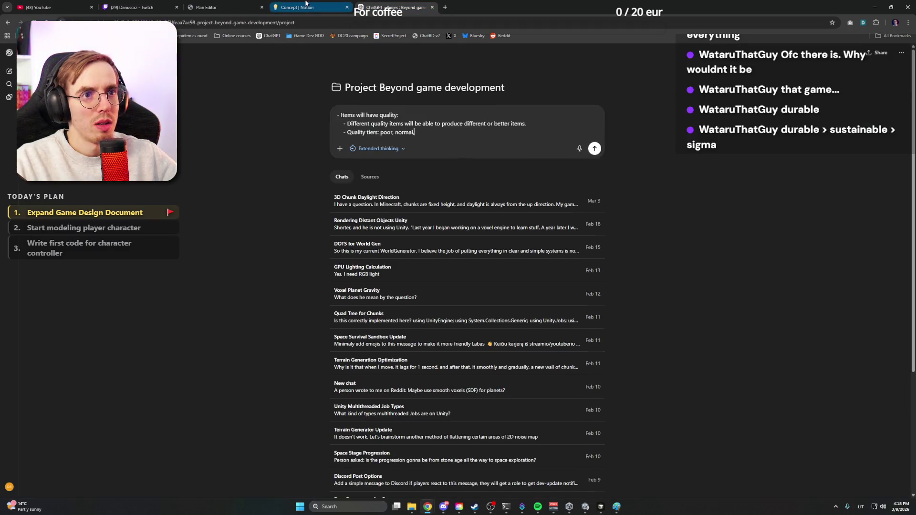
key(ctrl+shift+Tab)
drag(670, 294, 296, 293)
key(ctrl+c)
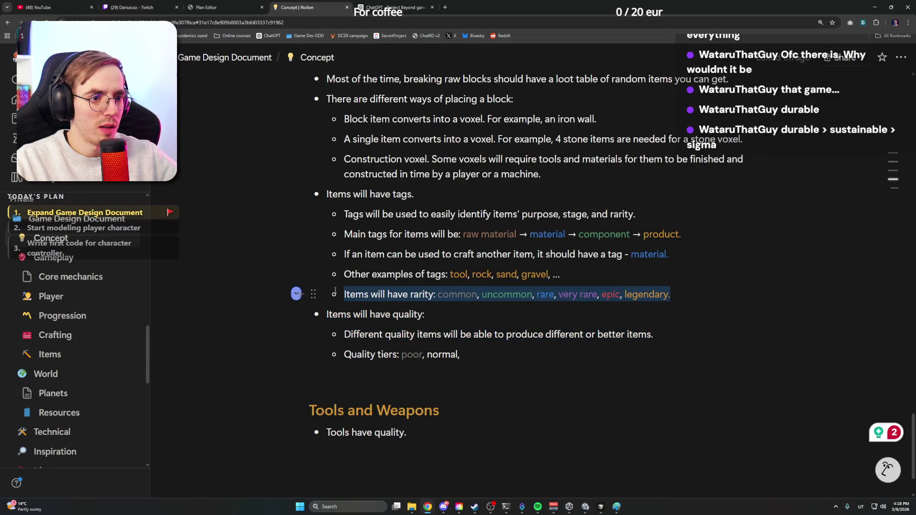
key(ctrl+Tab)
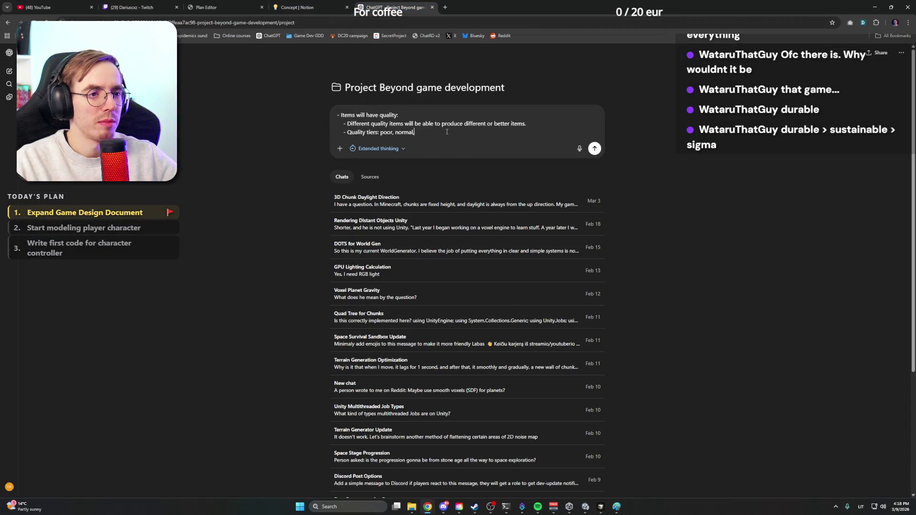
text( ...)
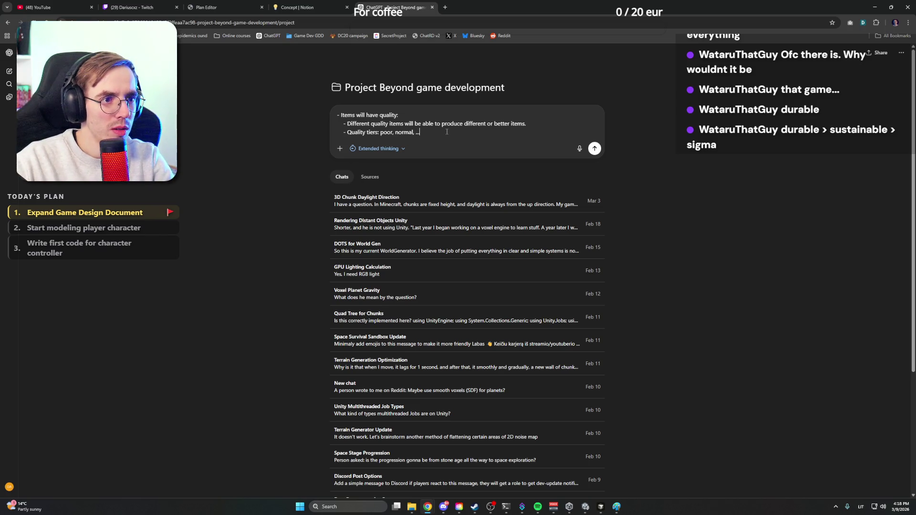
text( <>)
key(Left)
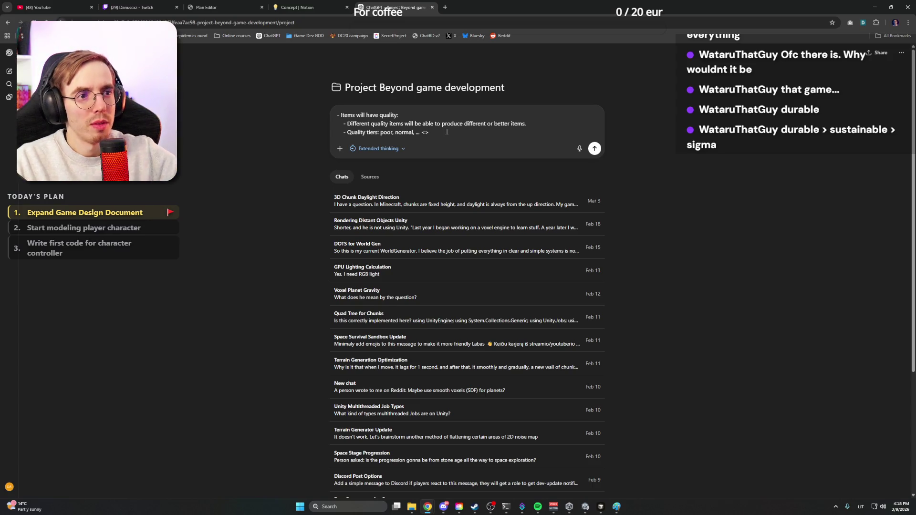
key(BackSpace)
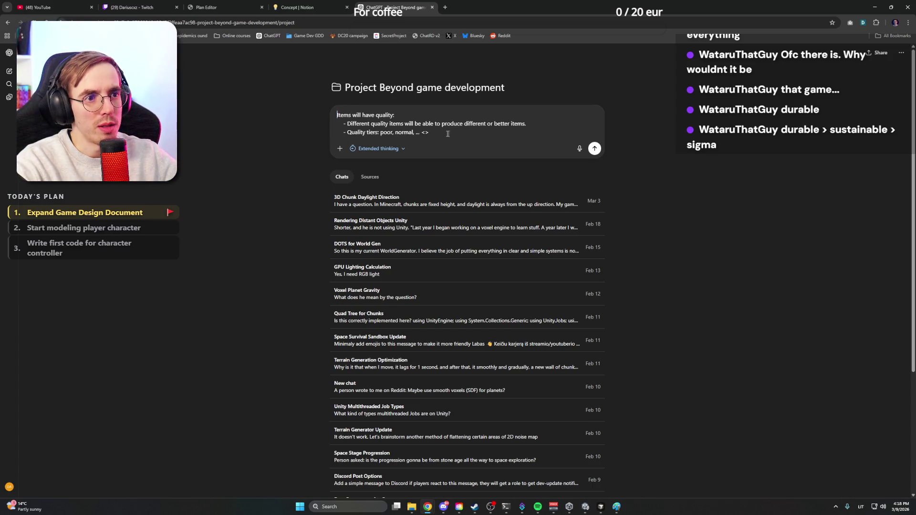
Fix the indents on the pasted bullets and add the rarity line as the last line of the message
click(514, 135)
key(shift+Return)
text(-)
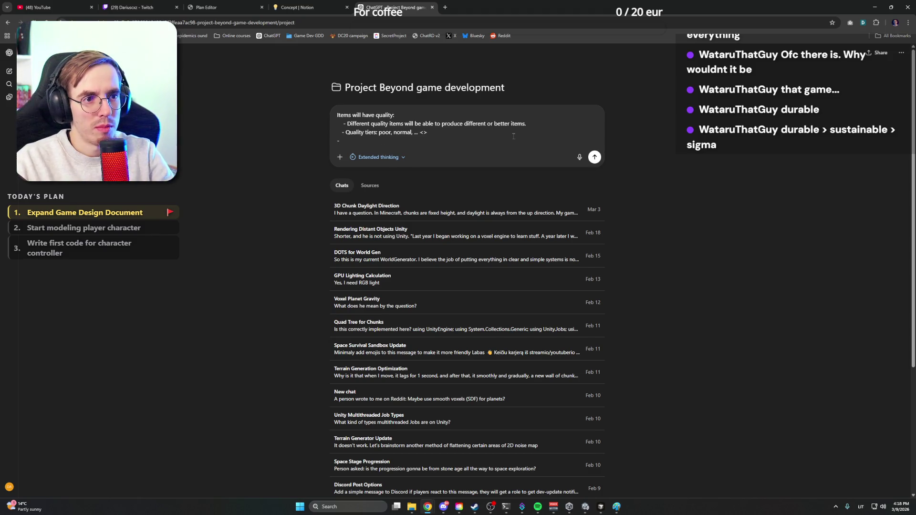
key(BackSpace)
key(shift+Return)
key(BackSpace)
key(BackSpace)
key(BackSpace)
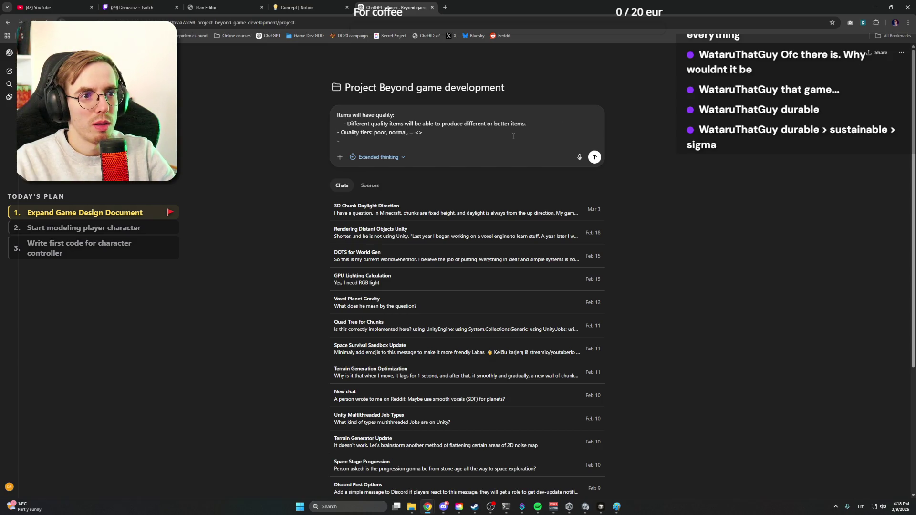
click(342, 123)
key(BackSpace)
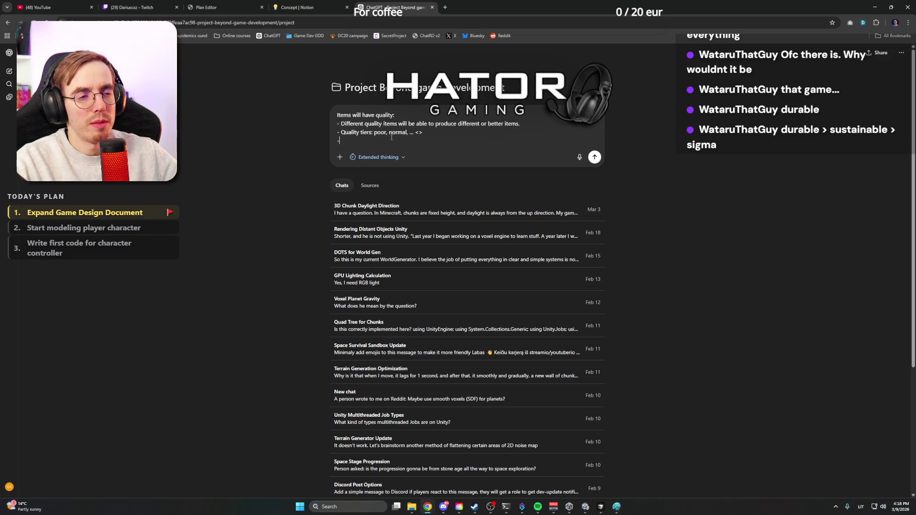
key(ctrl+v)
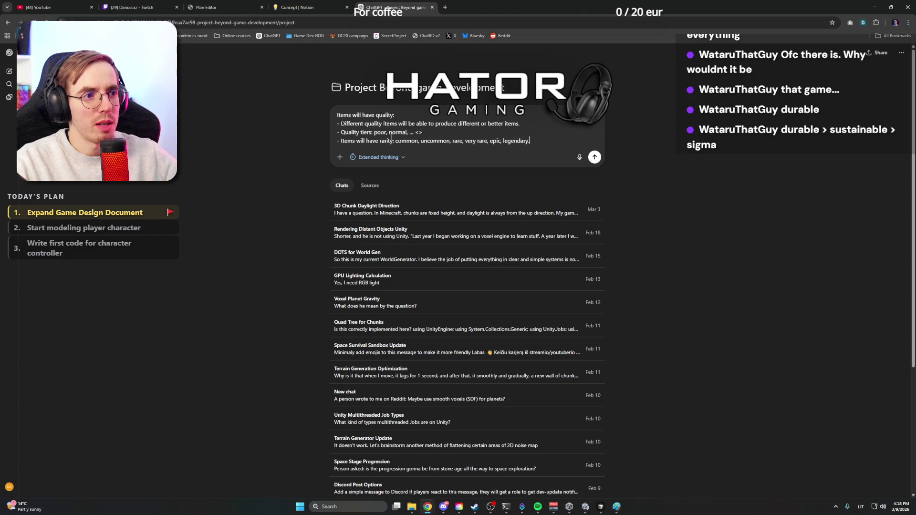
key(Delete)
text(As i)
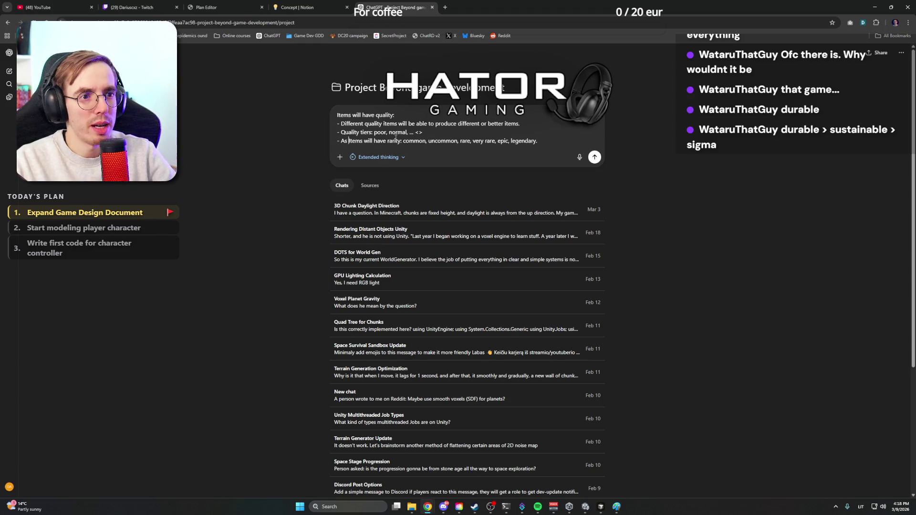
key(Right)
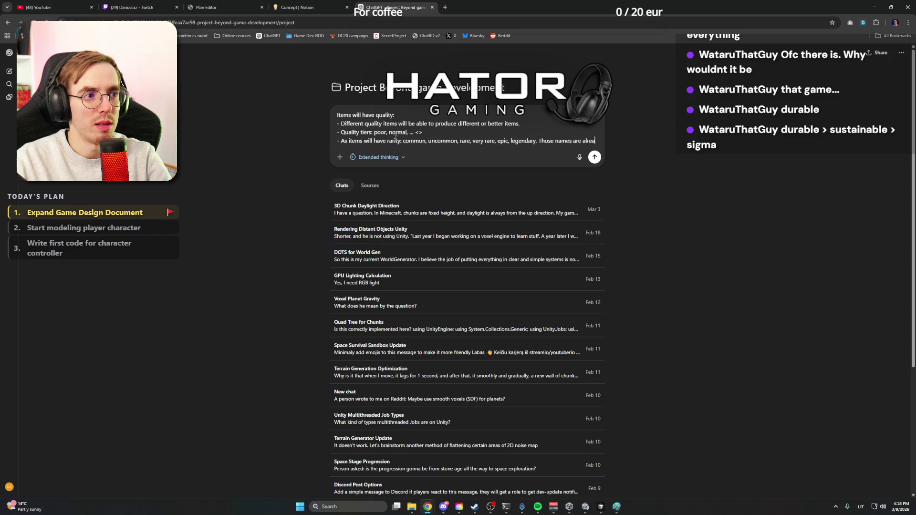
text(dy )
text(in use.)
Add the request 'Generate me ideas for universal quality tiers' and send the message
key(shift+Return)
key(shift+Return)
text(Generate me ideas for qua)
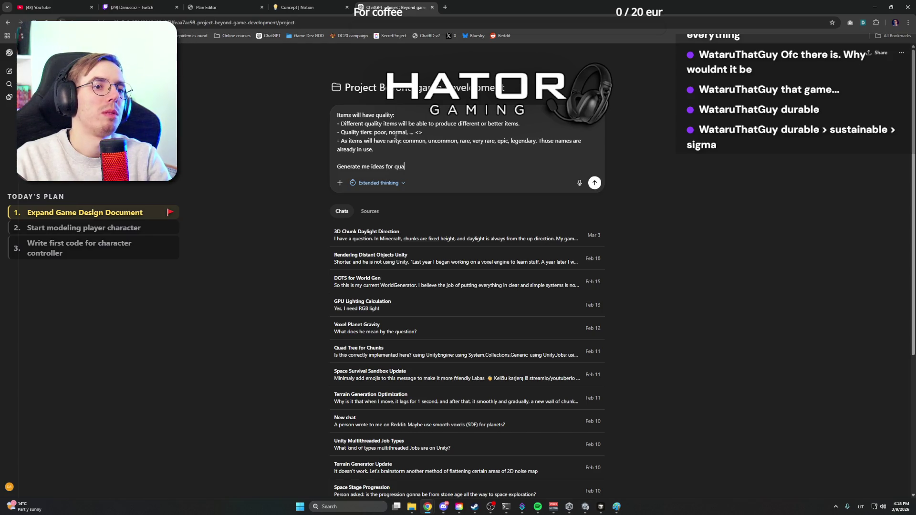
text(s for universal)
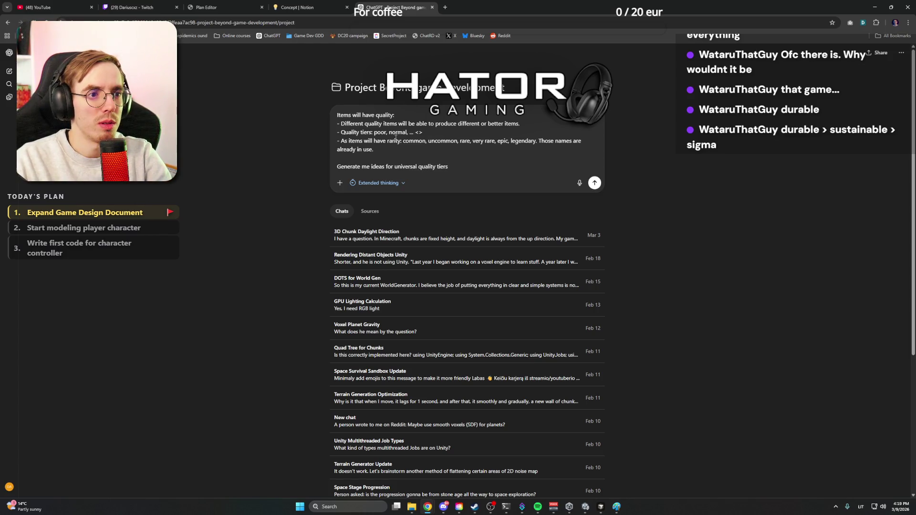
key(Return)
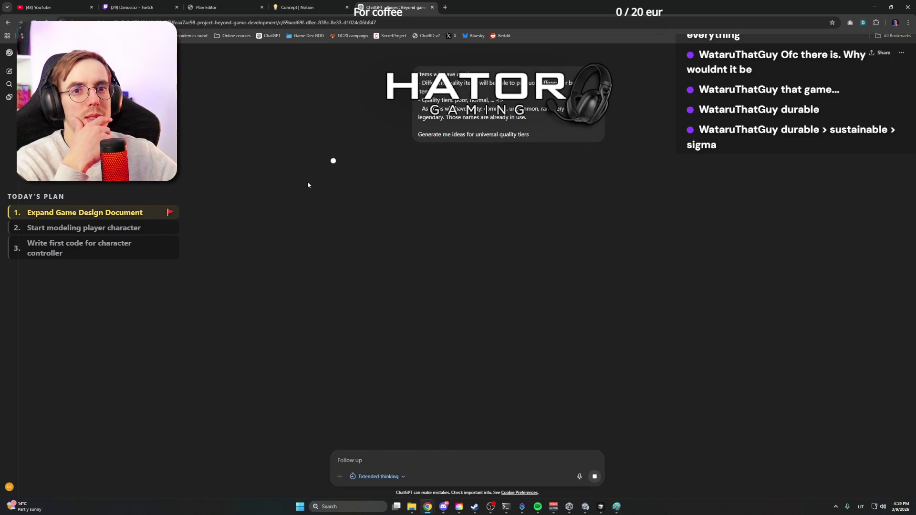
Zoom the chat in and read the reply's tier sets, marking the More gamey list and the word Fine
key(ctrl+plus)
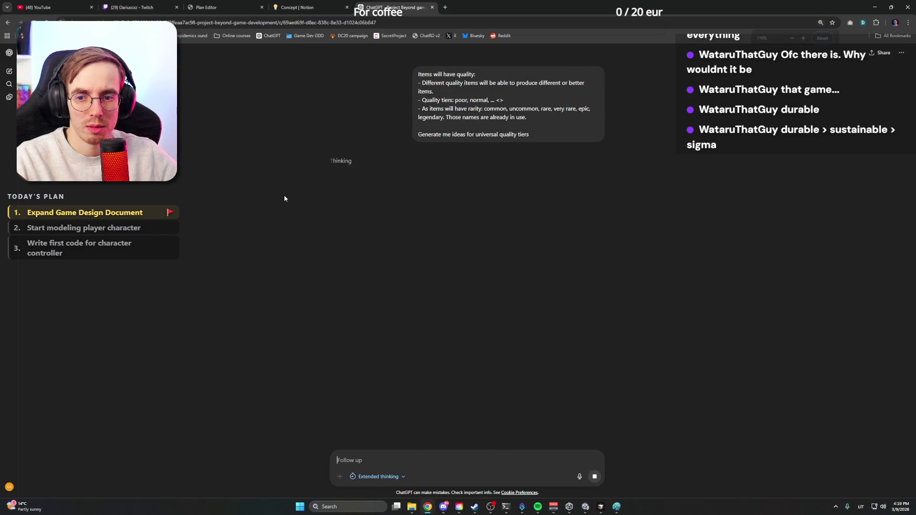
key(ctrl+plus)
key(ctrl+plus)
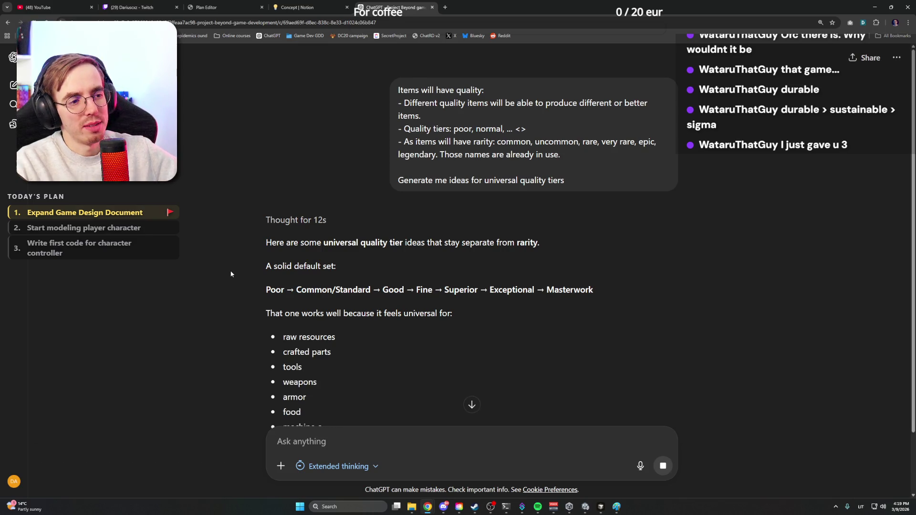
scroll(230, 270, down, 1)
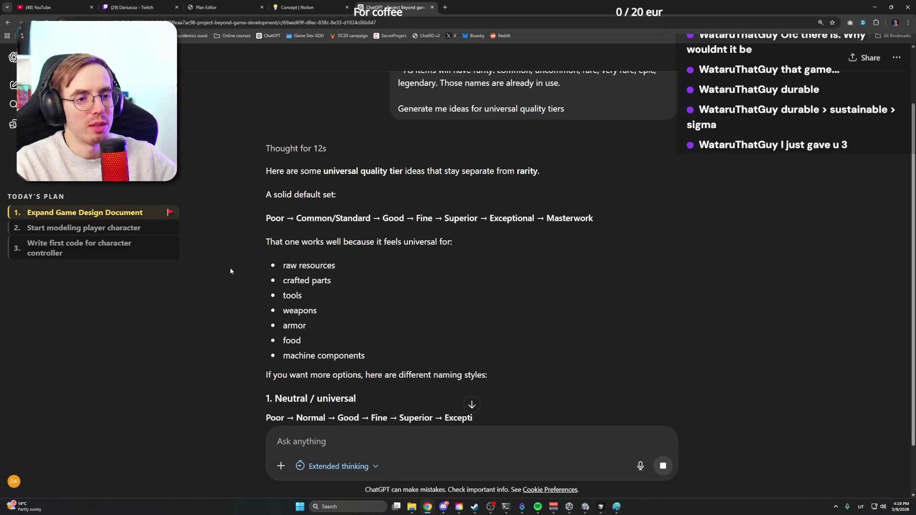
scroll(230, 271, down, 2)
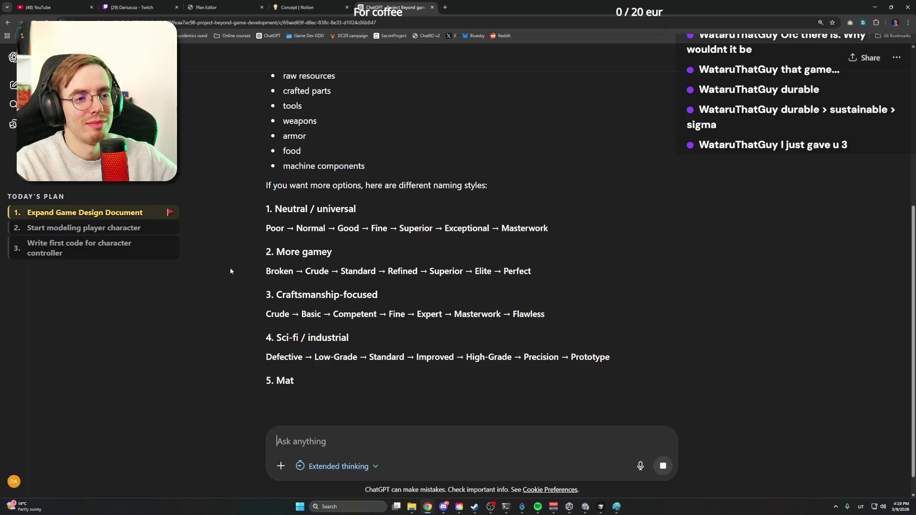
drag(259, 271, 558, 273)
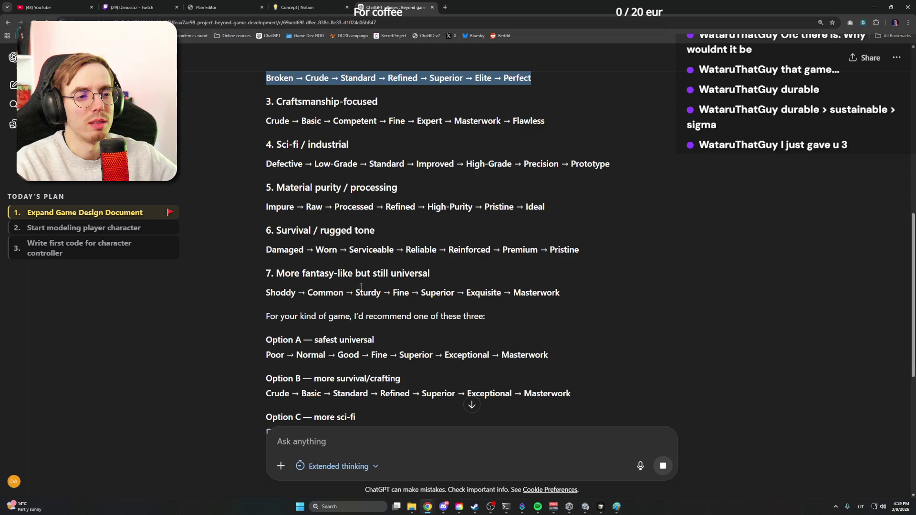
double_click(400, 292)
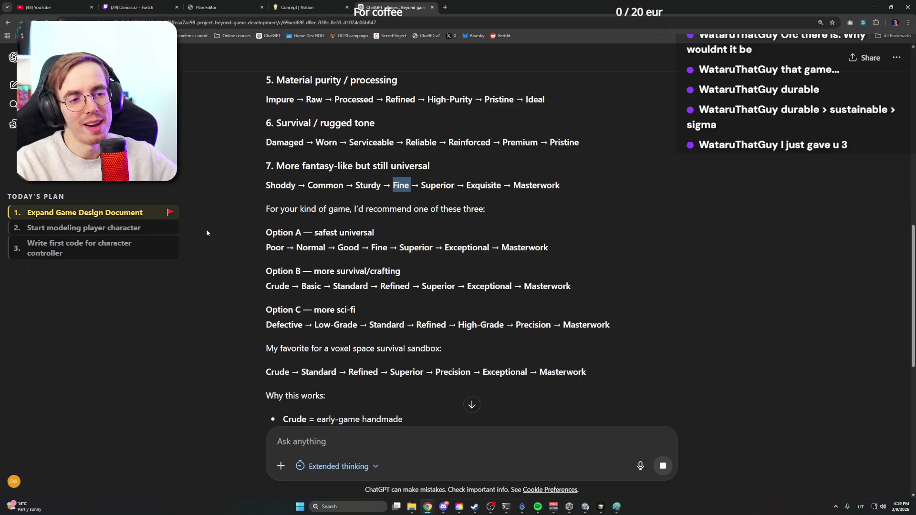
scroll(208, 226, up, 2)
scroll(208, 226, down, 1)
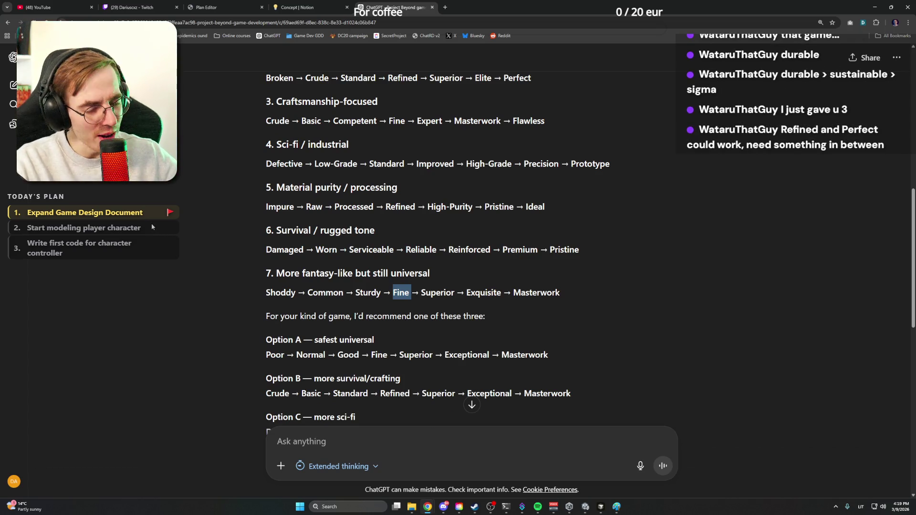
scroll(152, 224, down, 2)
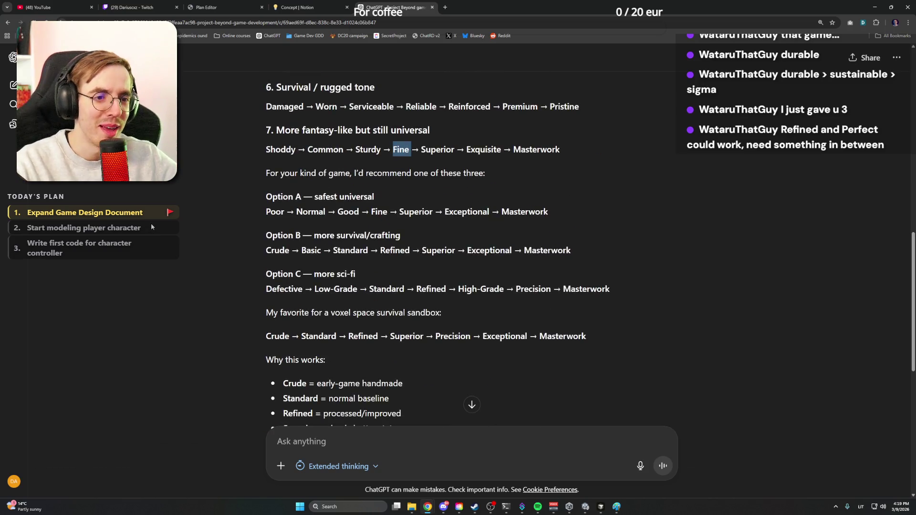
scroll(151, 223, down, 2)
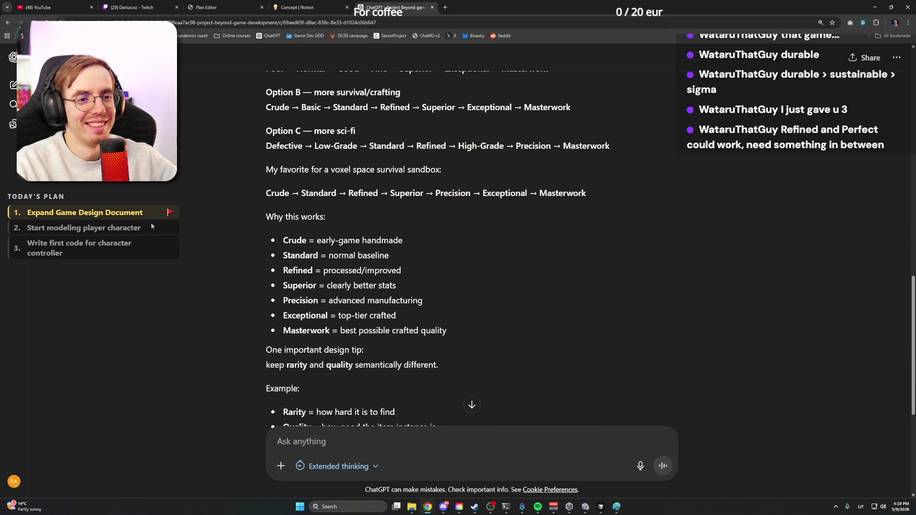
scroll(151, 222, down, 2)
scroll(173, 265, up, 6)
scroll(173, 265, up, 3)
scroll(173, 265, down, 2)
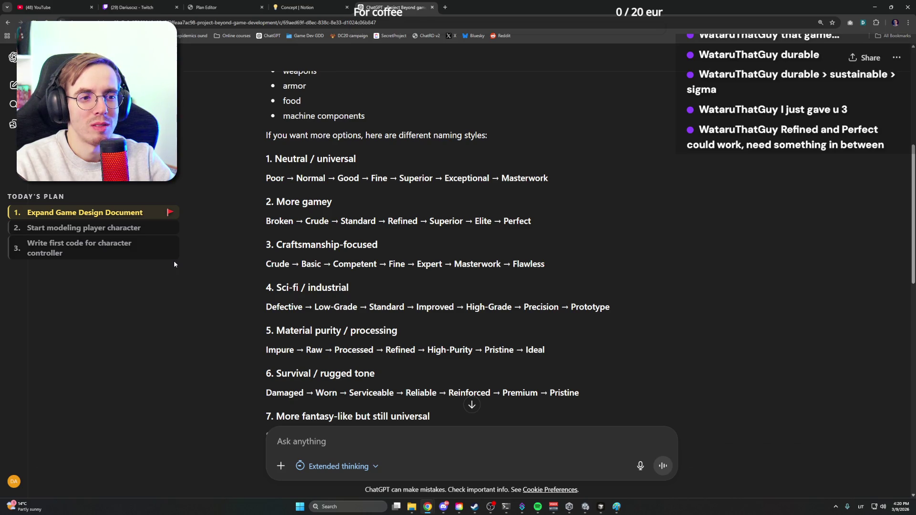
Back in Notion, extend the Quality tiers line to read poor, normal, fine, perfect
click(313, 2)
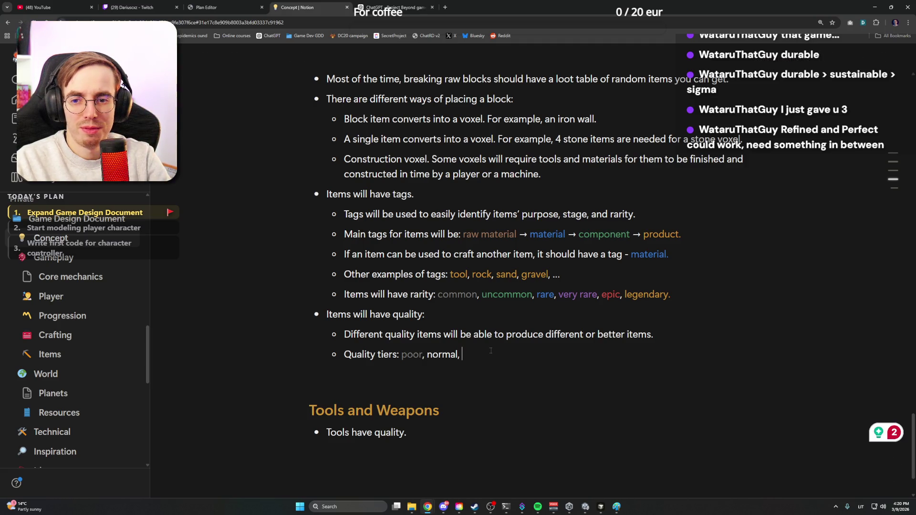
text(Fin)
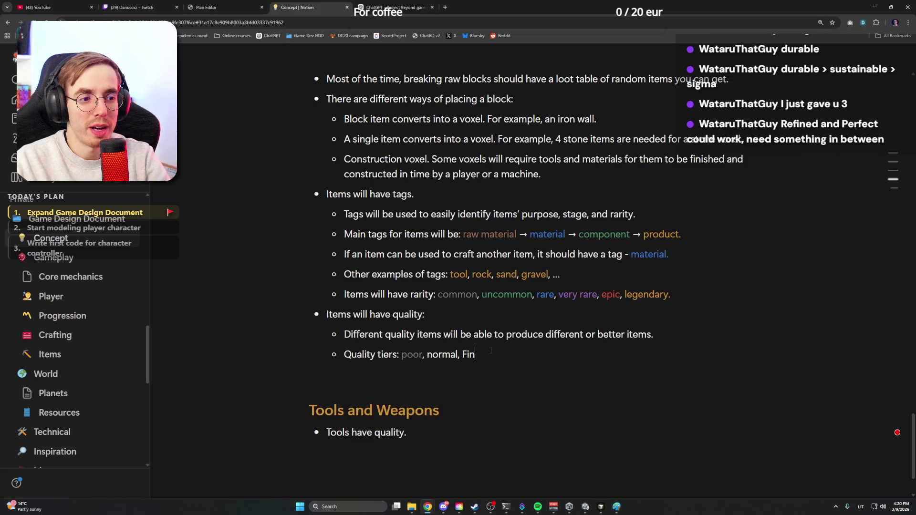
text(e)
key(BackSpace)
text(fine)
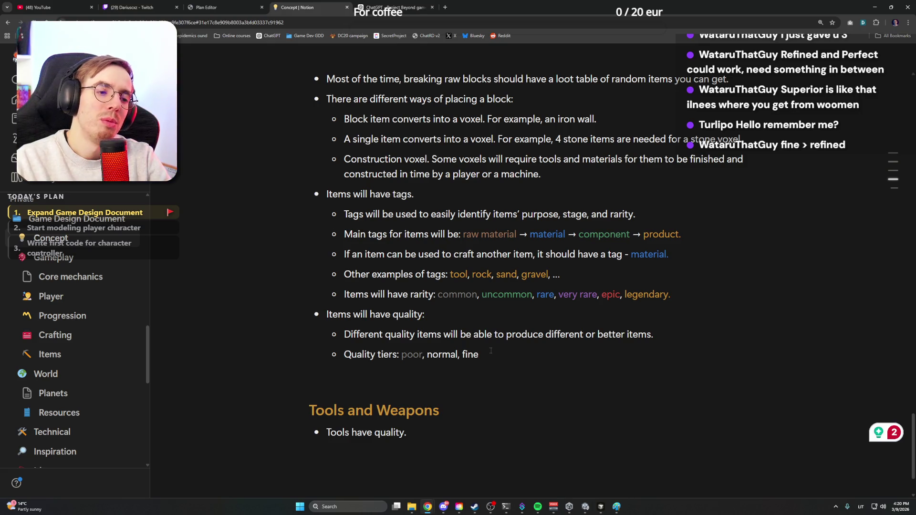
text(, )
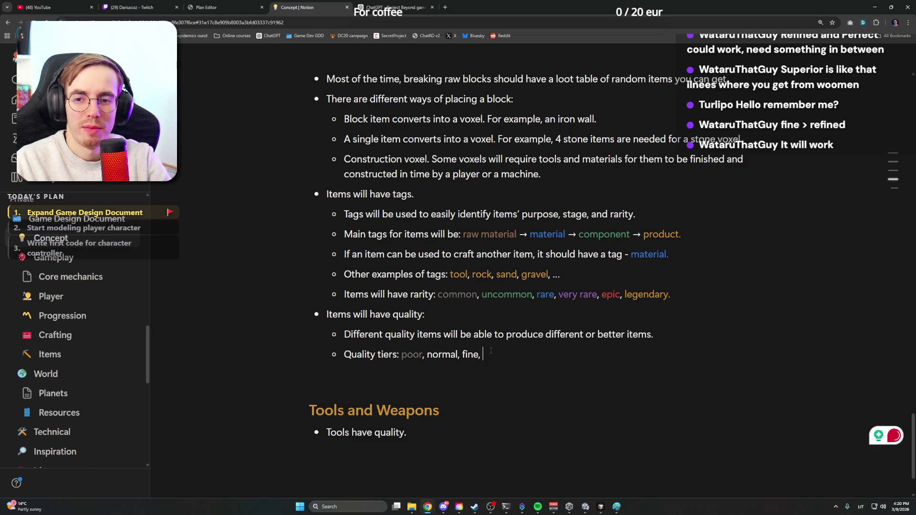
text(perfect)
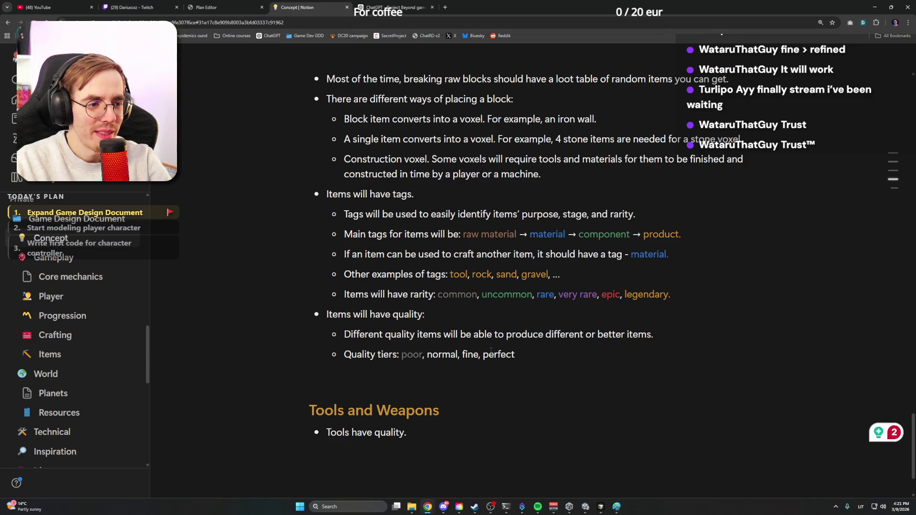
scroll(493, 349, up, 2)
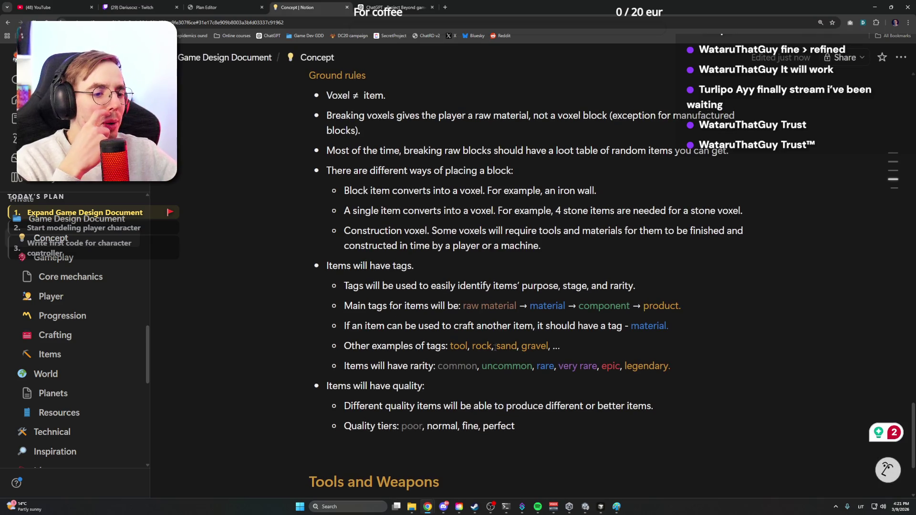
mouse_move(429, 354)
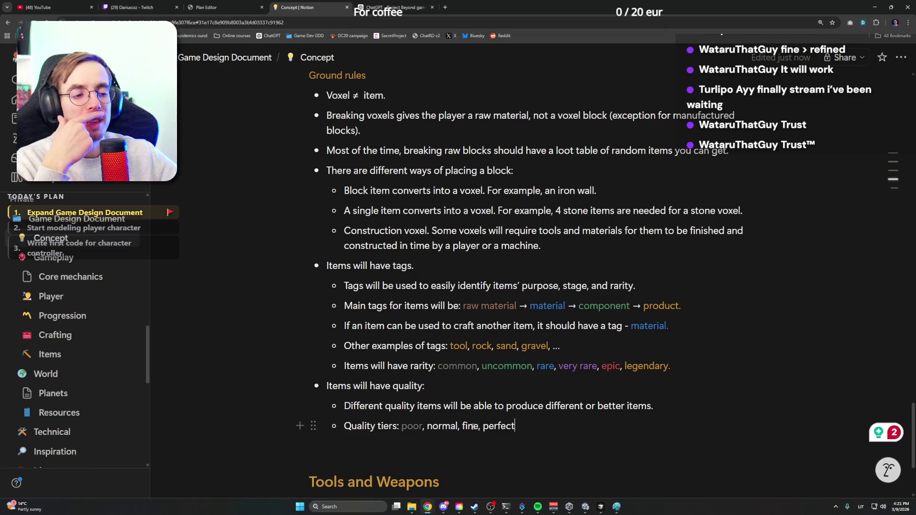
double_click(471, 425)
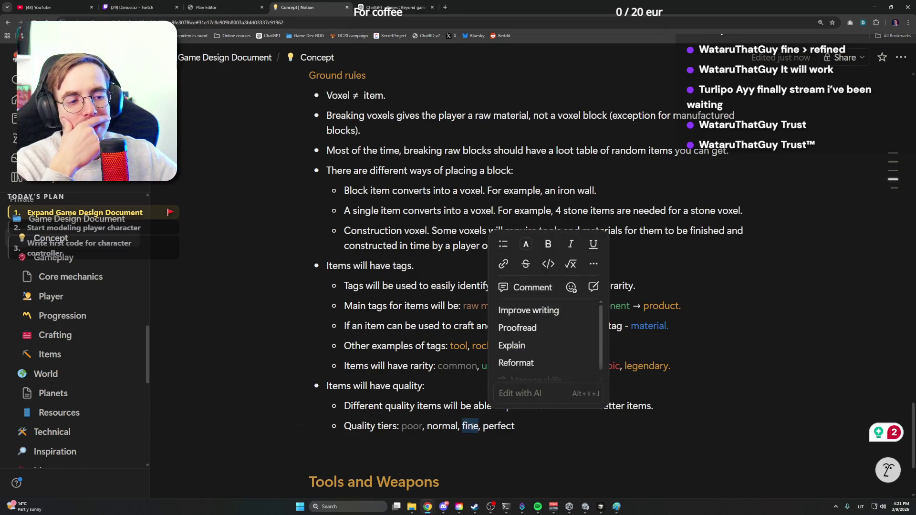
Colour the tier word fine orange after trying yellow and green
click(533, 251)
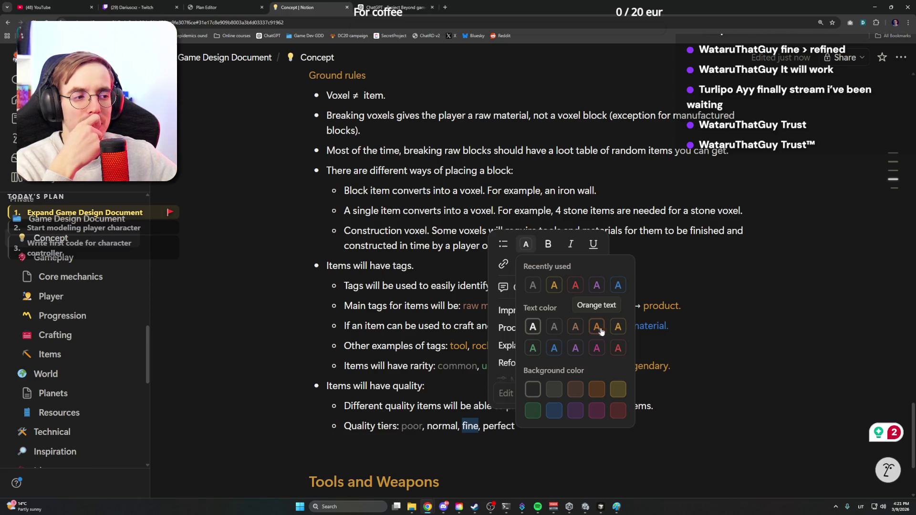
click(617, 330)
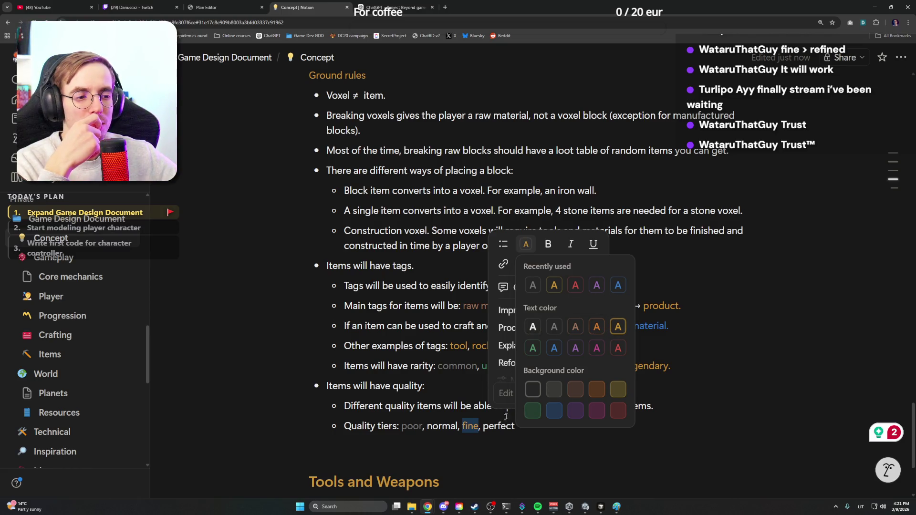
click(533, 350)
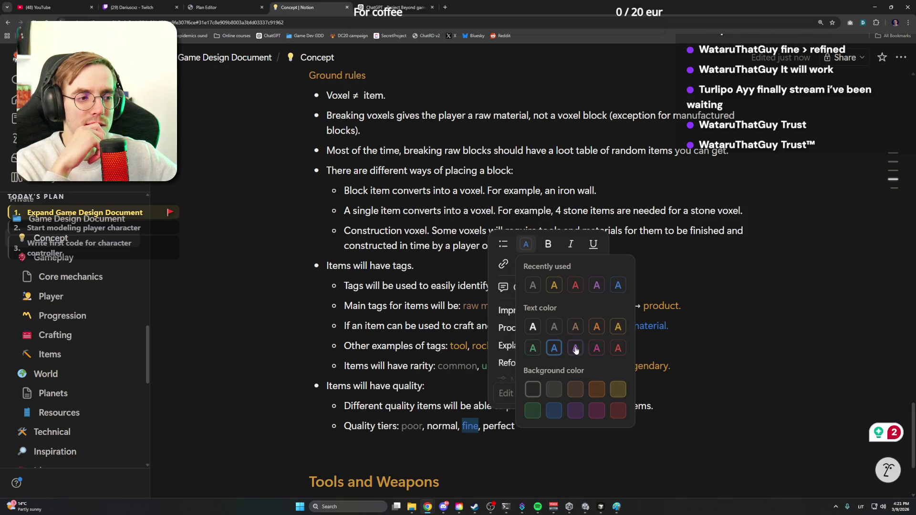
key(ctrl+z)
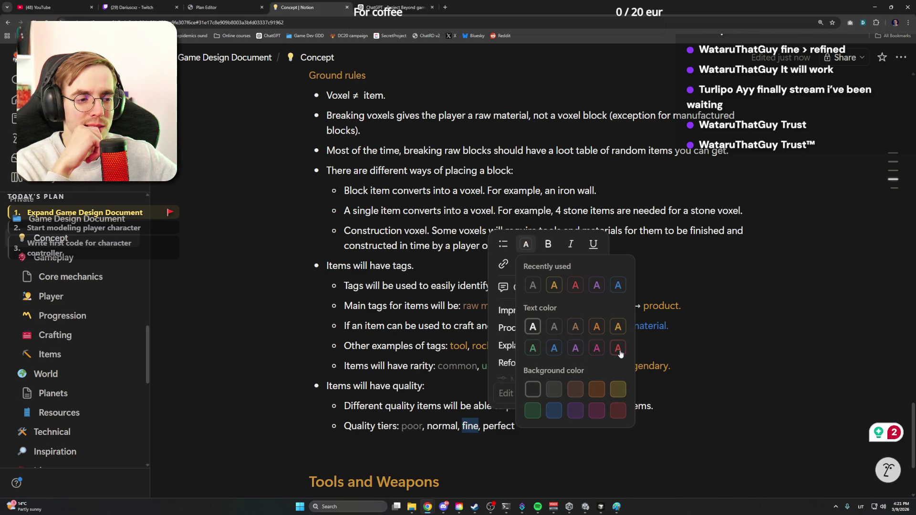
click(596, 329)
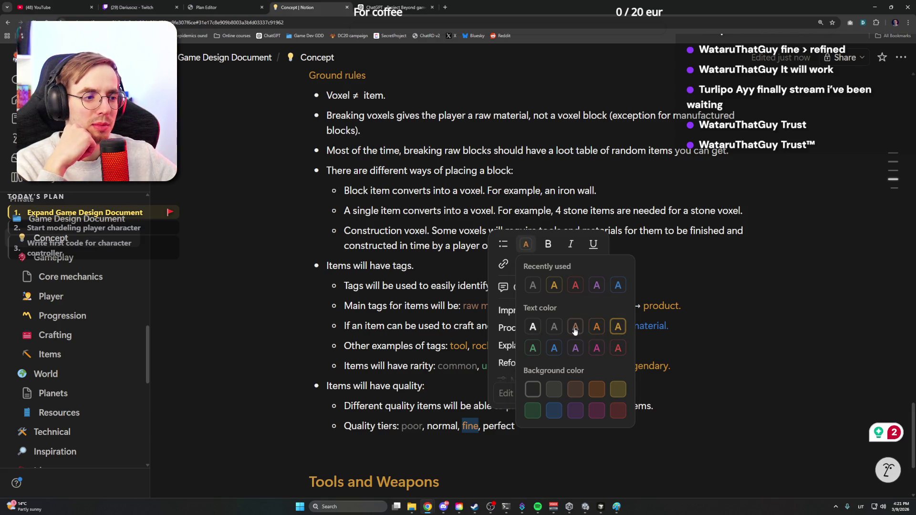
Colour the tier word perfect pink and deselect the quality tiers line
double_click(499, 426)
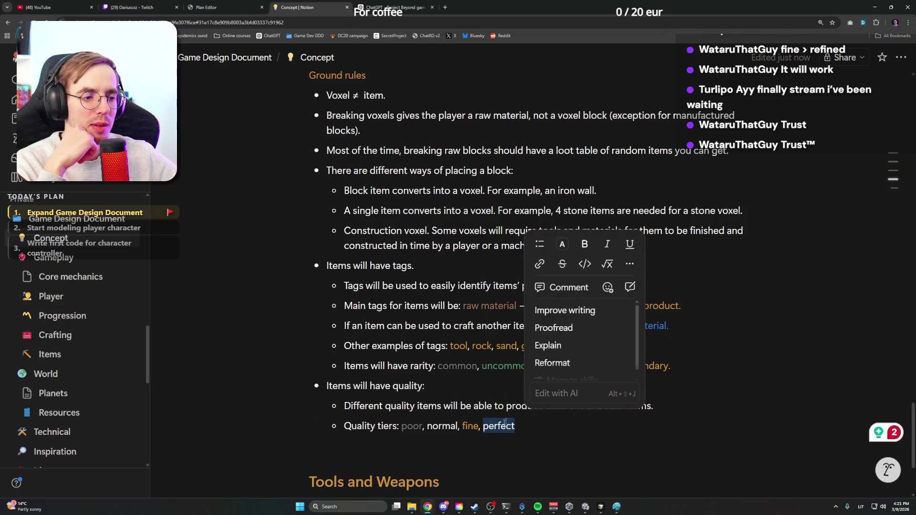
click(561, 244)
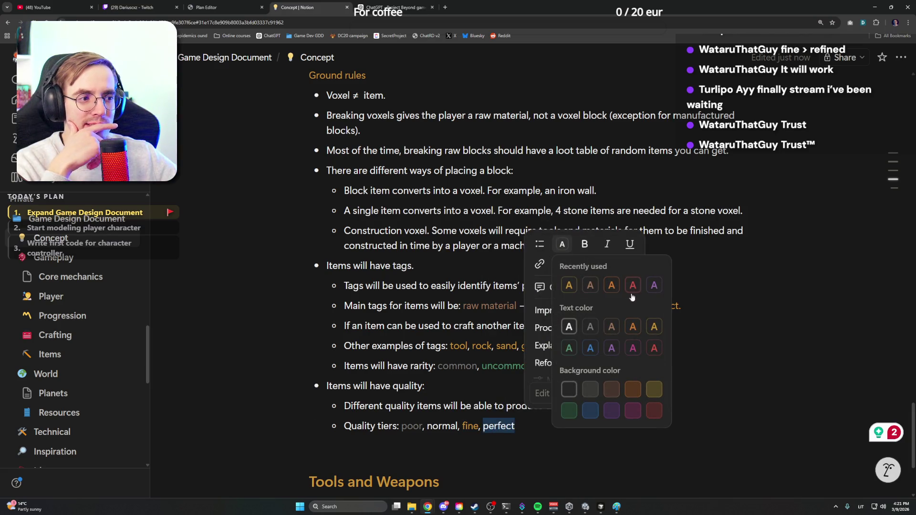
click(633, 349)
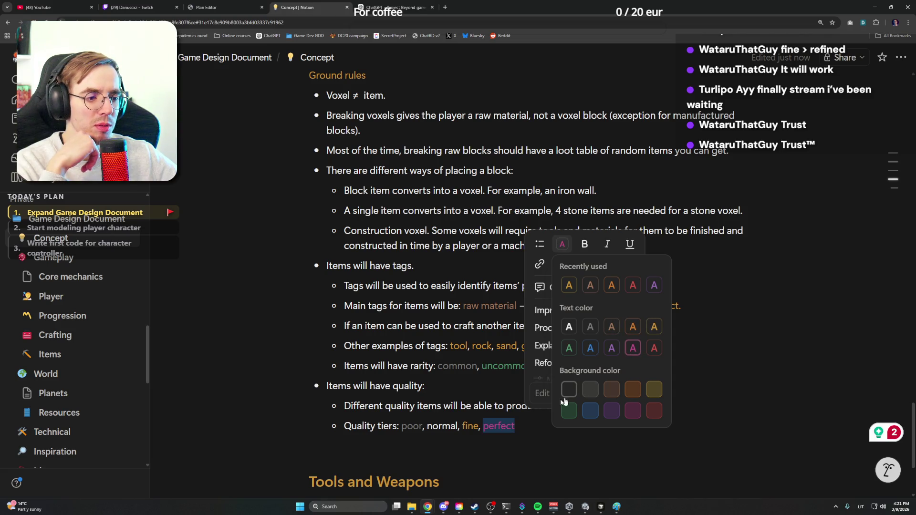
click(524, 428)
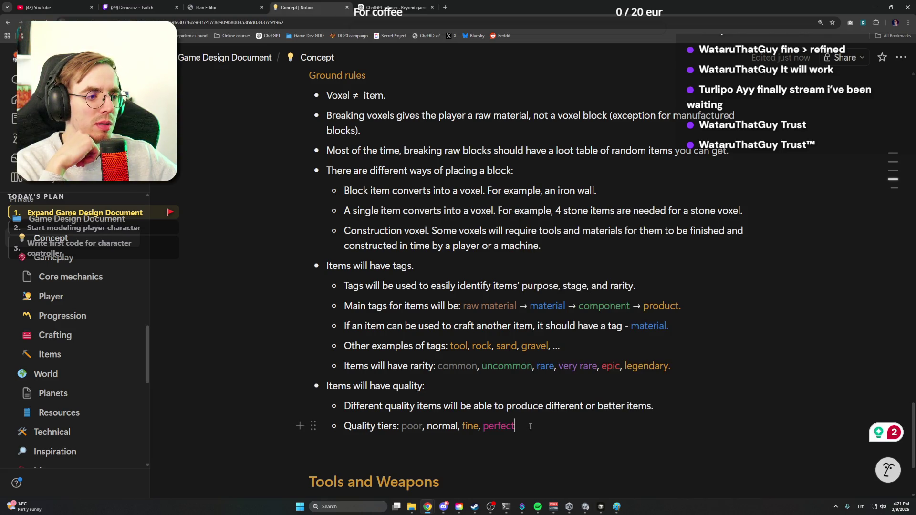
drag(527, 427, 401, 427)
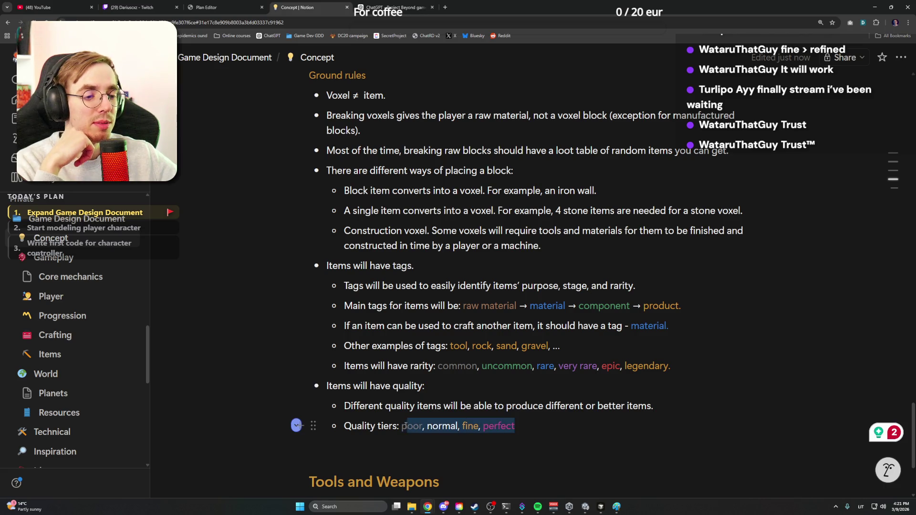
click(528, 427)
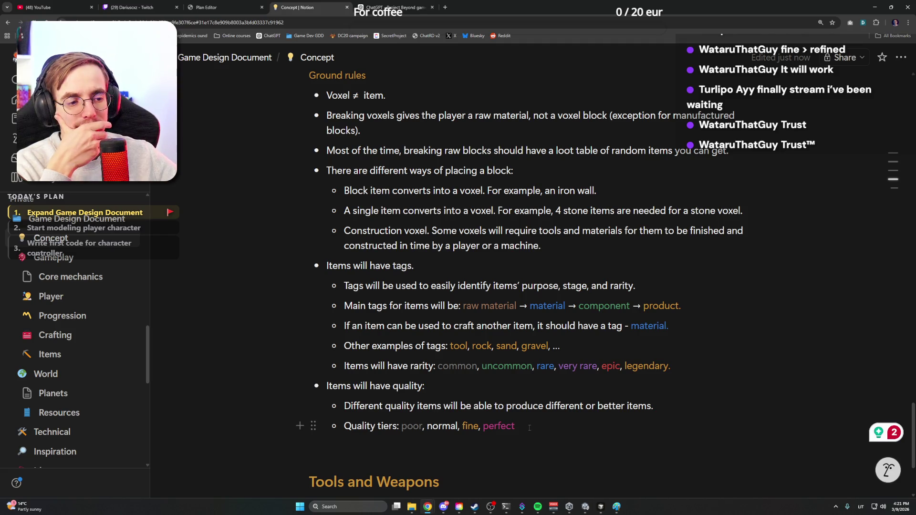
scroll(528, 427, down, 1)
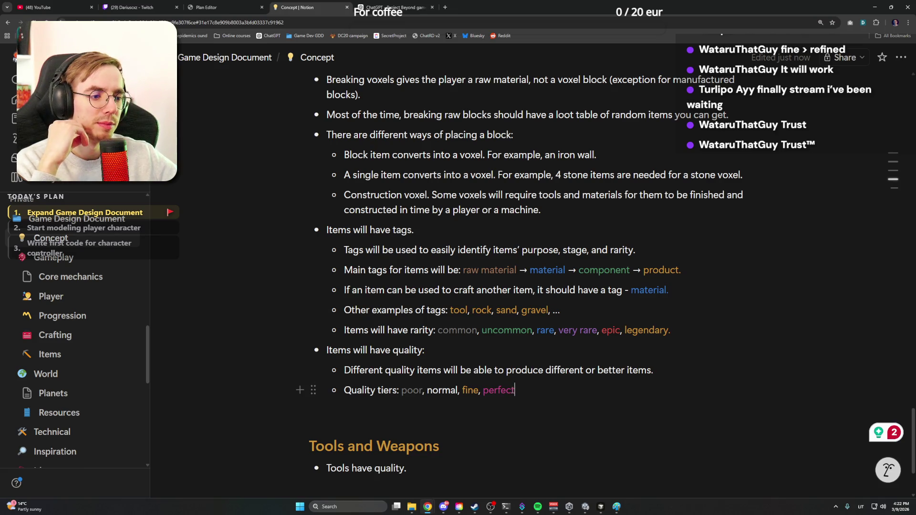
double_click(501, 389)
click(520, 390)
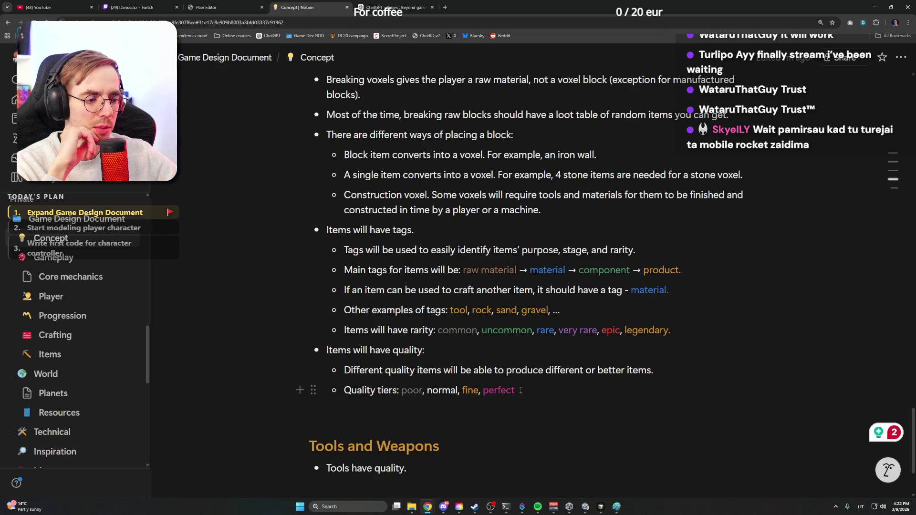
click(537, 506)
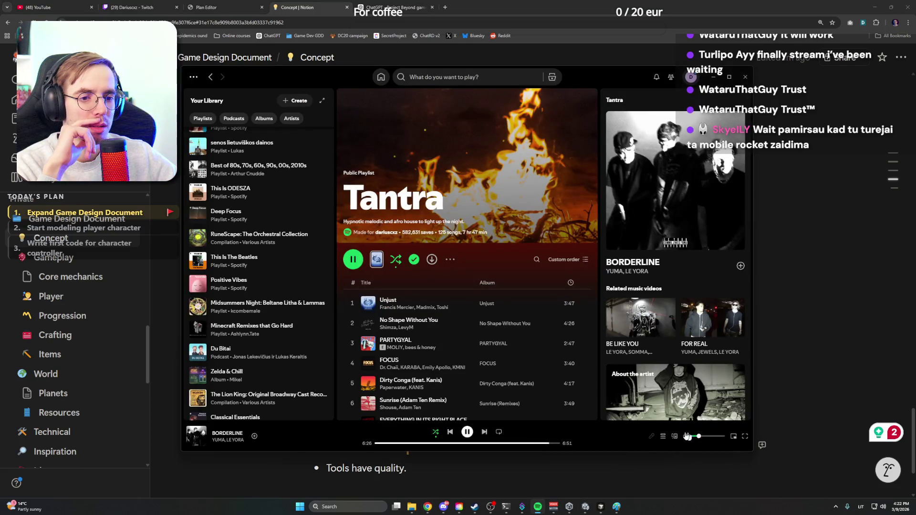
Play the Zelda & Chill album in Spotify and hide the player behind Notion again
double_click(227, 371)
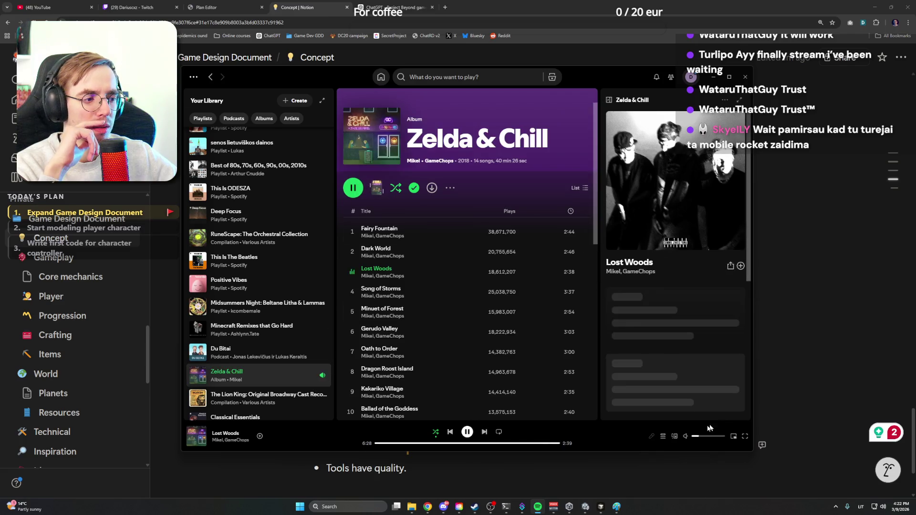
click(714, 78)
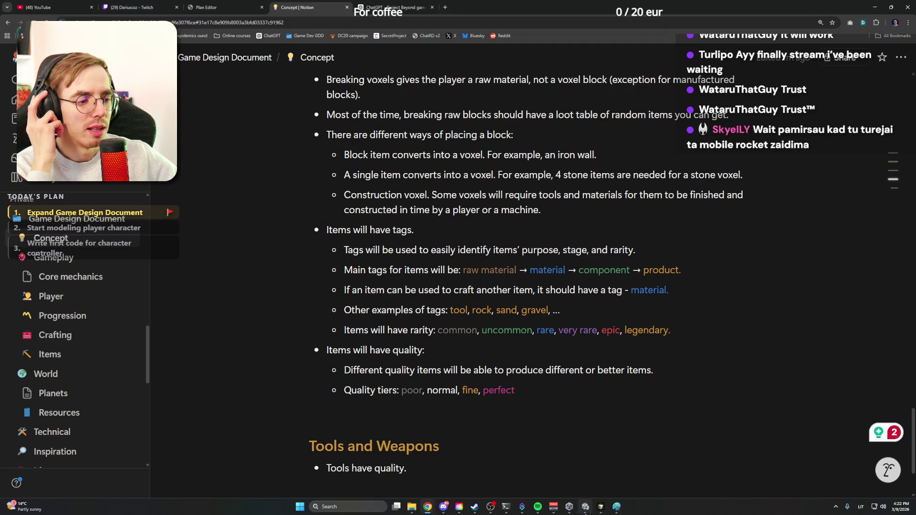
click(538, 507)
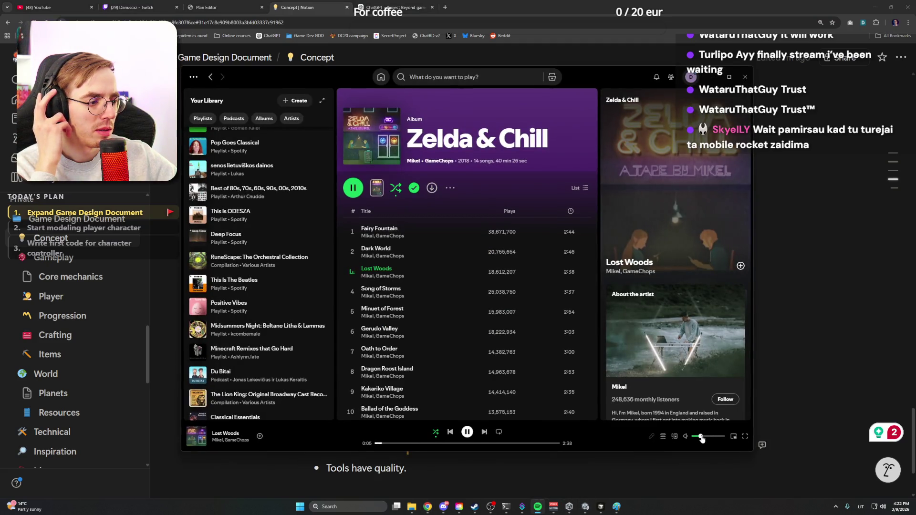
click(537, 506)
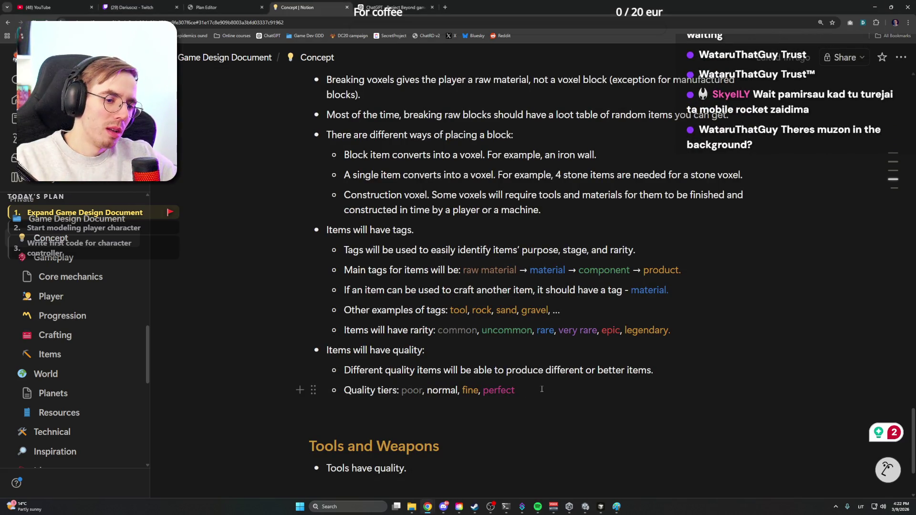
text(,)
key(BackSpace)
key(BackSpace)
key(ctrl+Left)
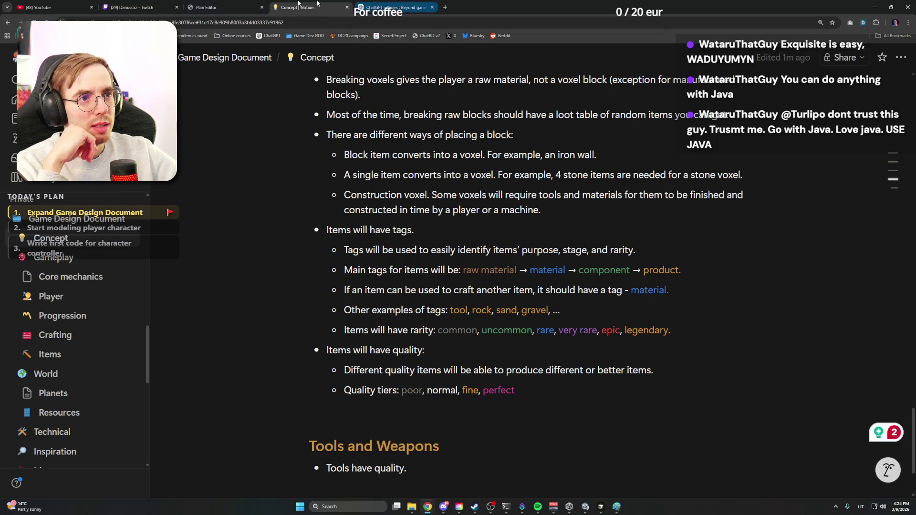
click(393, 8)
scroll(390, 214, up, 5)
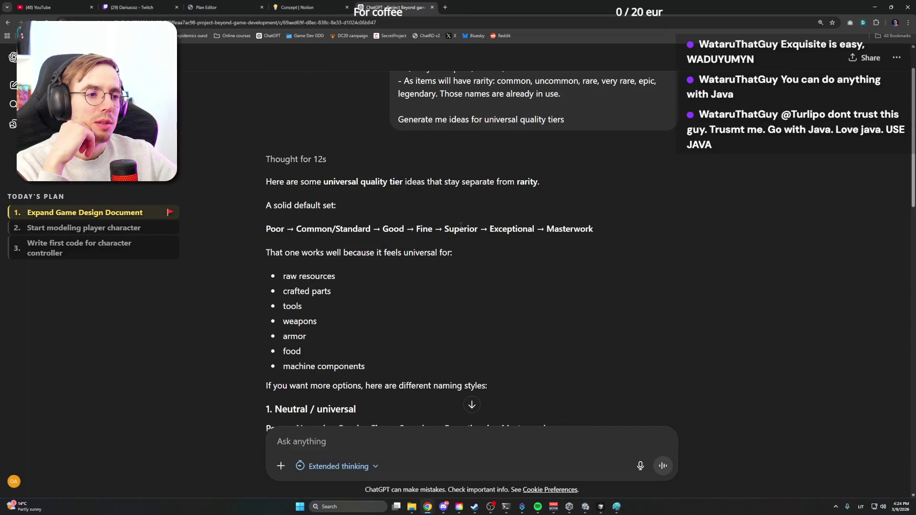
Read through ChatGPT's tier suggestions, picking out Exceptional as a candidate word
double_click(514, 229)
click(517, 229)
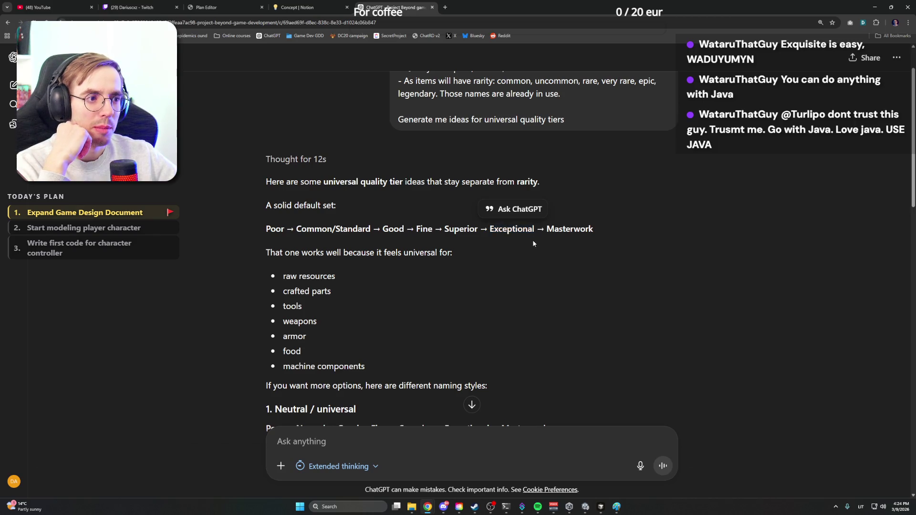
double_click(520, 228)
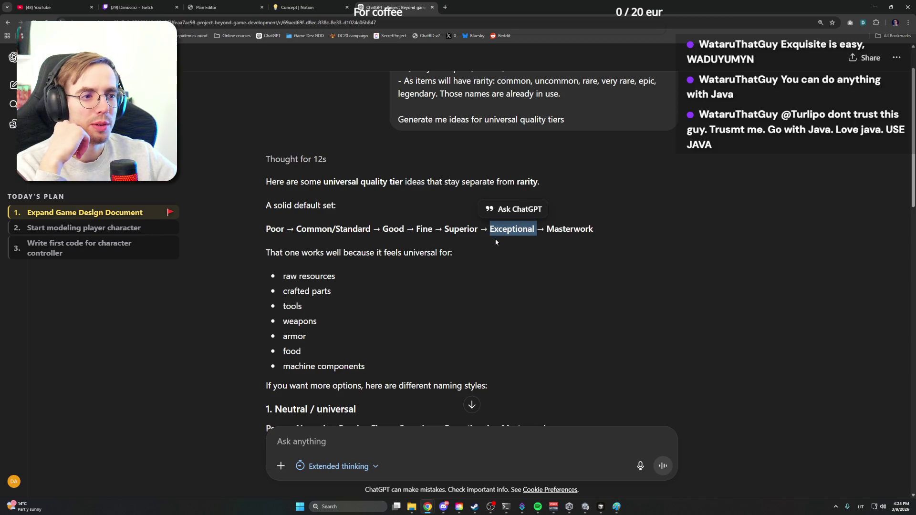
scroll(495, 243, down, 3)
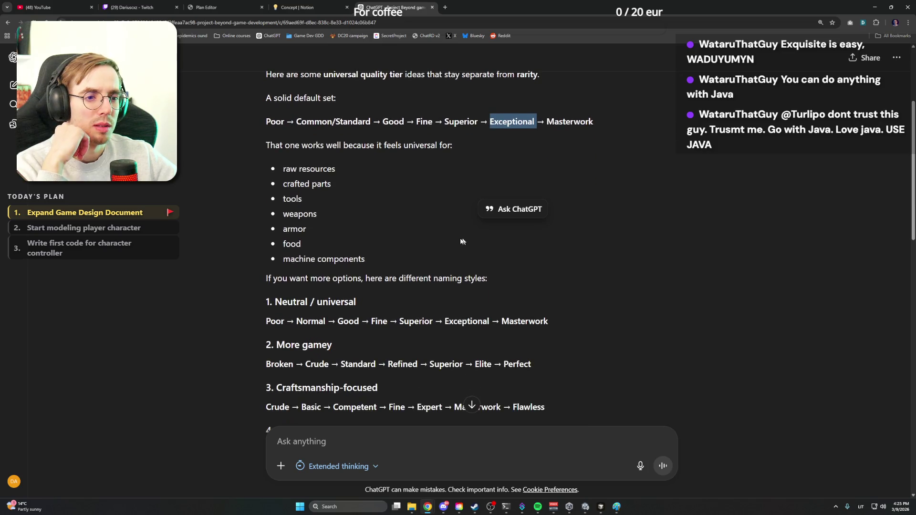
double_click(465, 320)
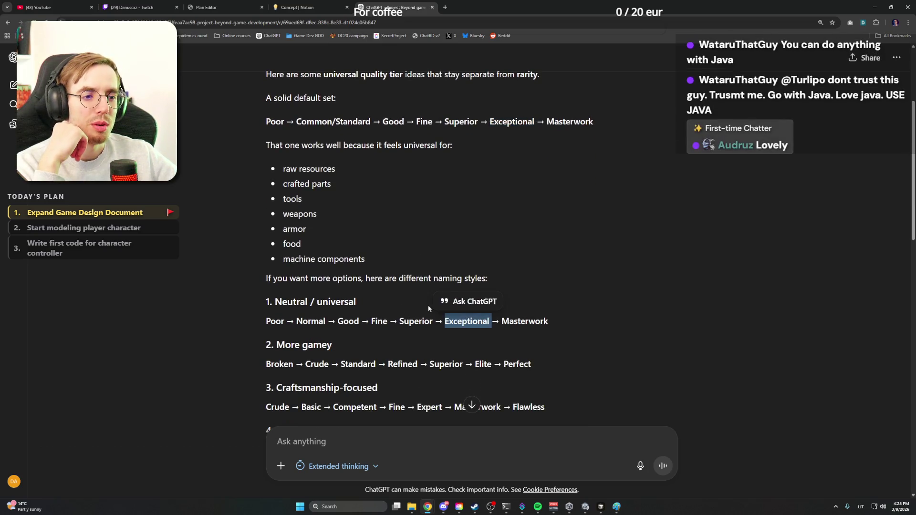
scroll(415, 315, down, 1)
scroll(415, 302, down, 2)
click(443, 275)
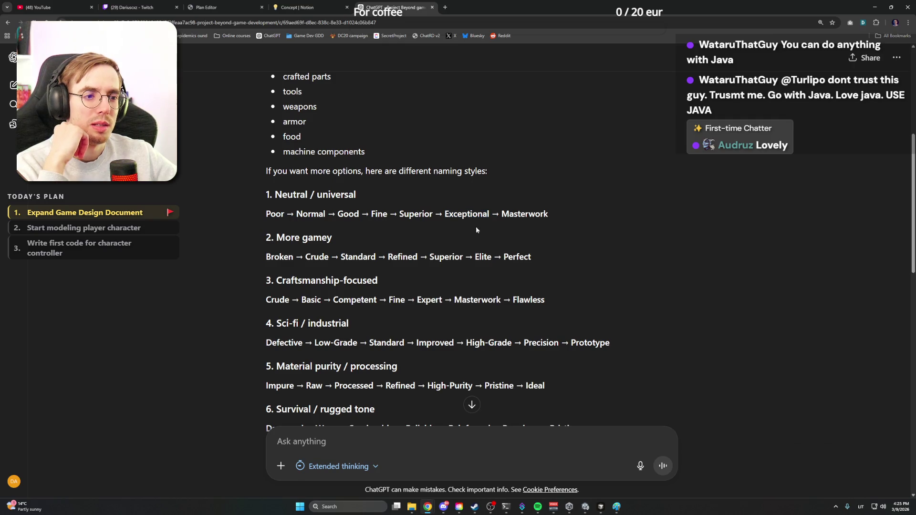
double_click(480, 215)
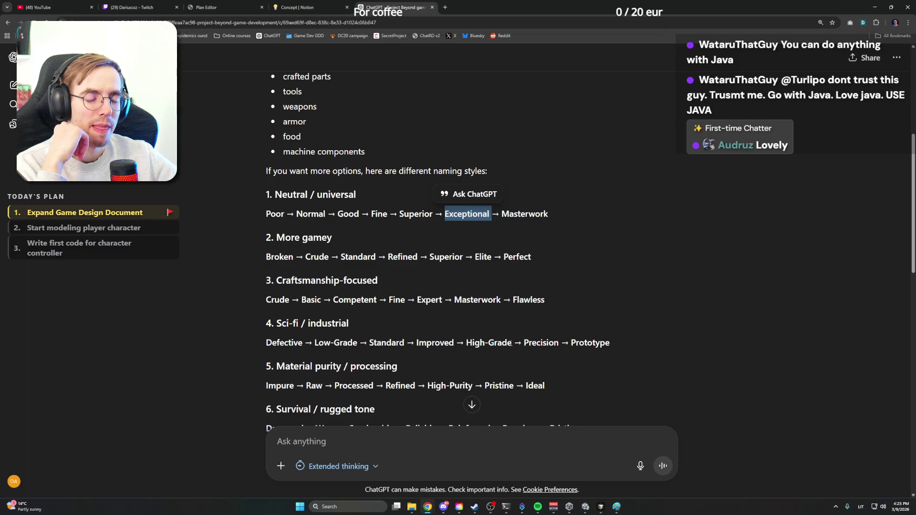
click(512, 342)
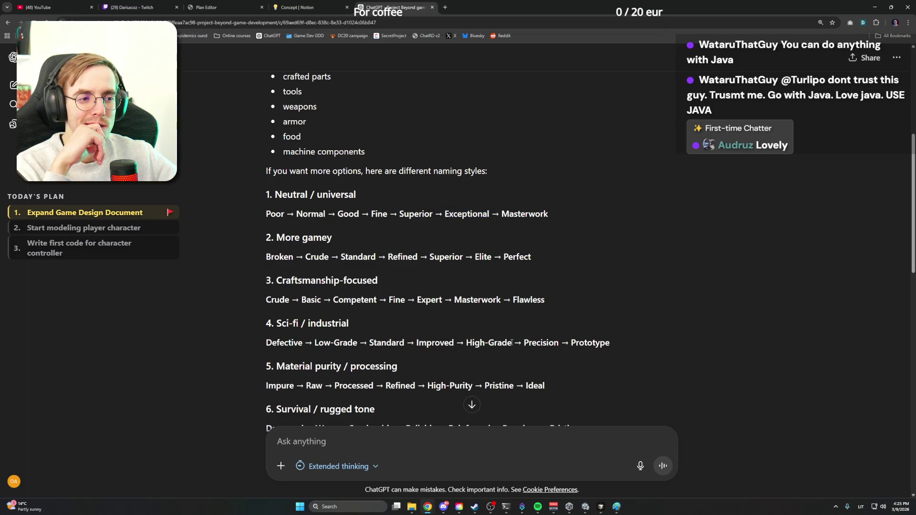
drag(511, 343, 466, 343)
scroll(459, 336, down, 2)
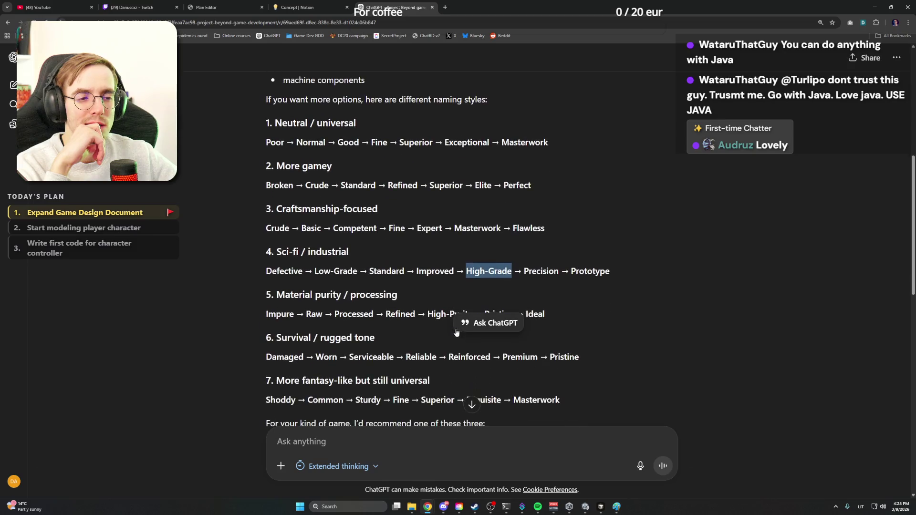
scroll(465, 279, down, 1)
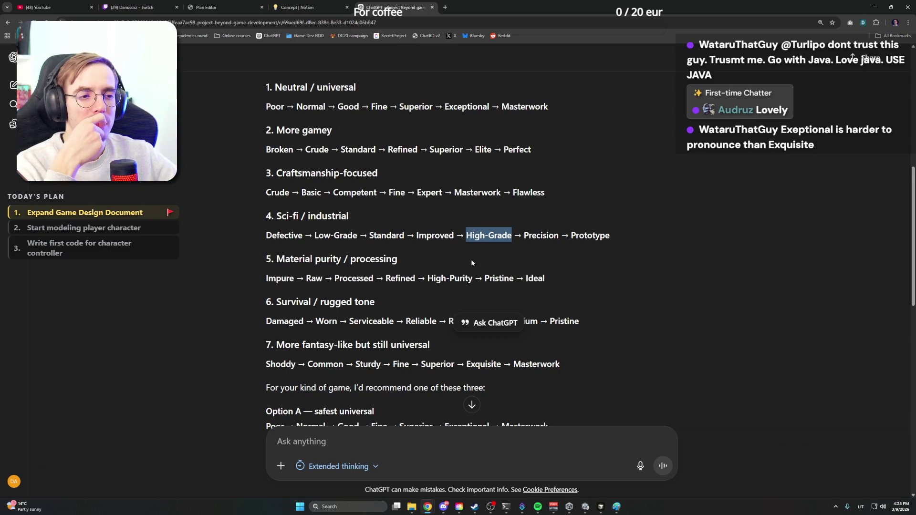
scroll(471, 263, down, 2)
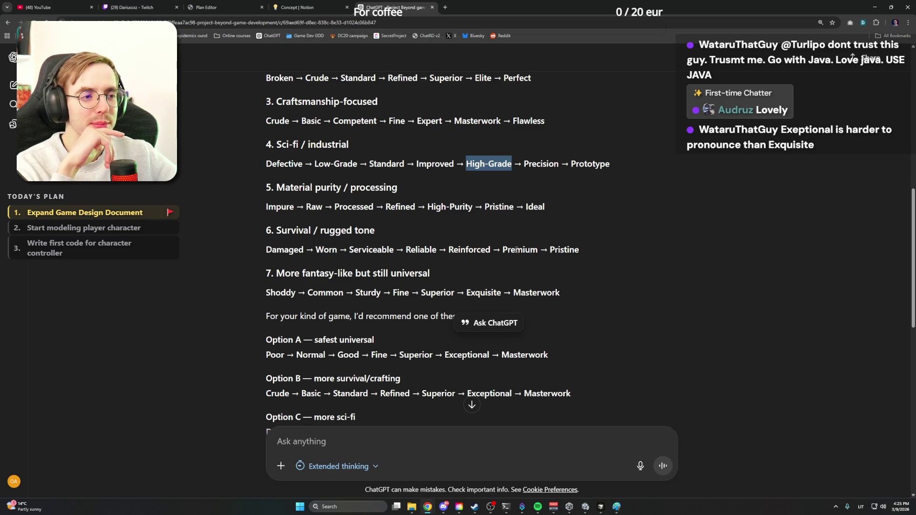
scroll(467, 267, down, 3)
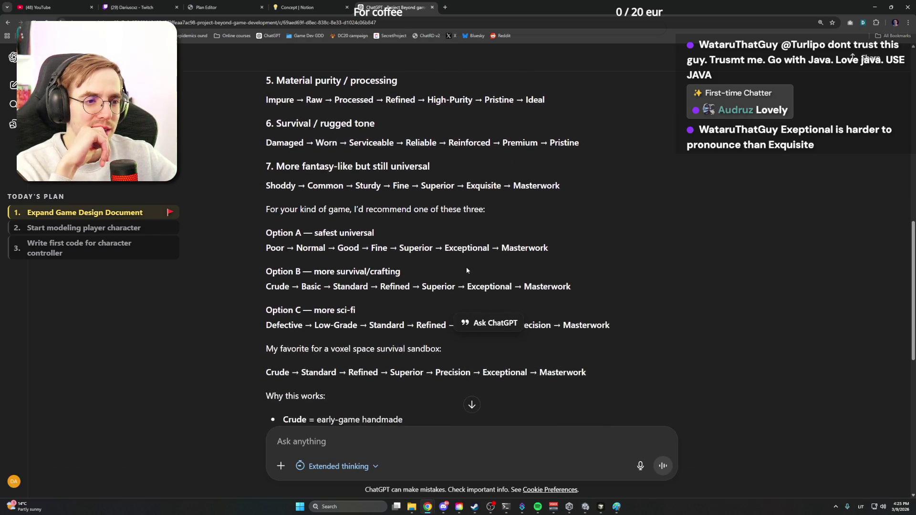
scroll(465, 270, down, 1)
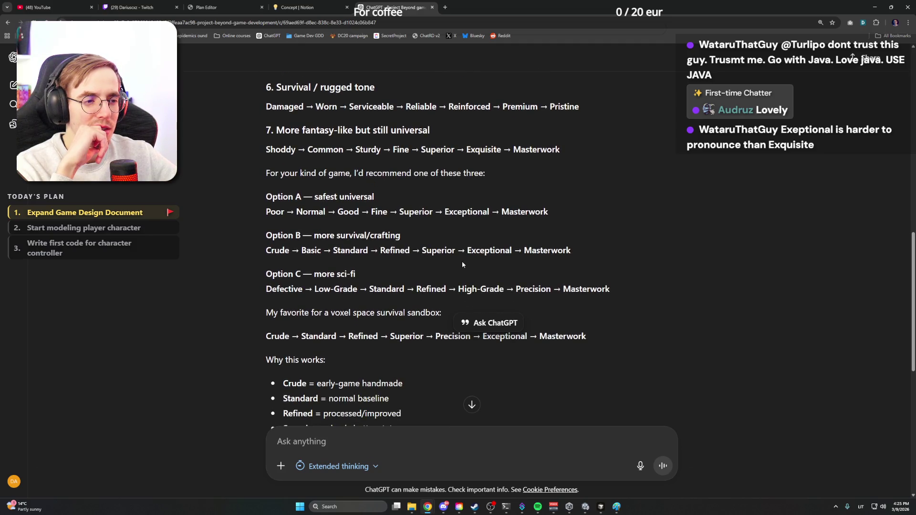
Consider High-Grade from the sci-fi option, then return to the Notion Concept page
double_click(468, 288)
click(502, 288)
drag(504, 288, 458, 288)
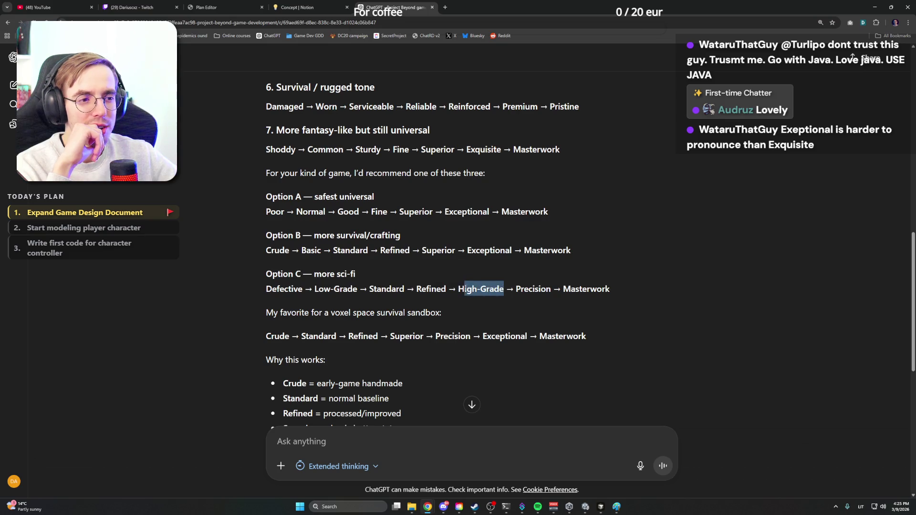
scroll(461, 287, down, 4)
key(ctrl+shift+Tab)
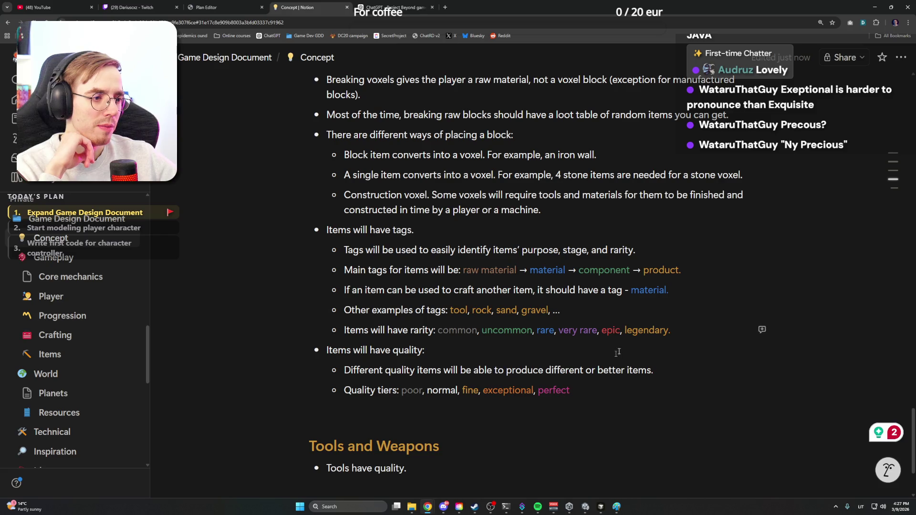
Give legendary its own text colour and make epic orange in the rarity line
double_click(645, 330)
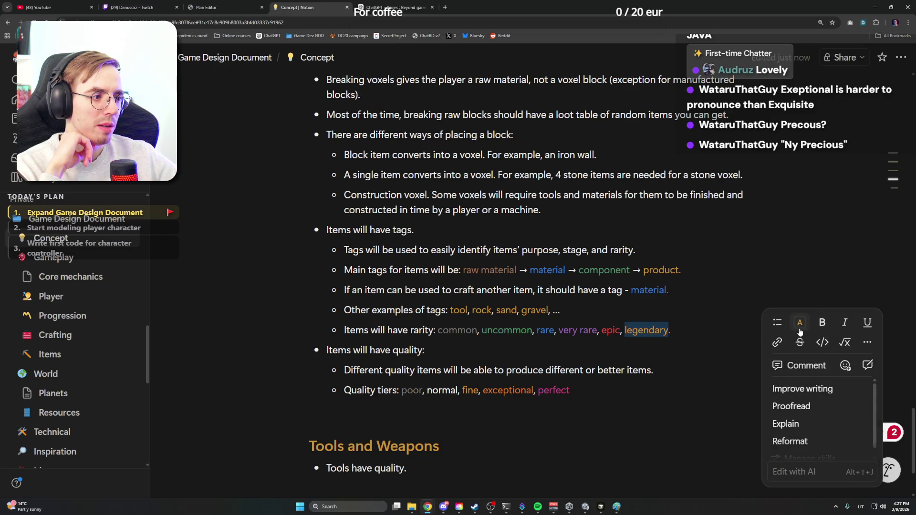
click(799, 322)
click(872, 236)
click(657, 332)
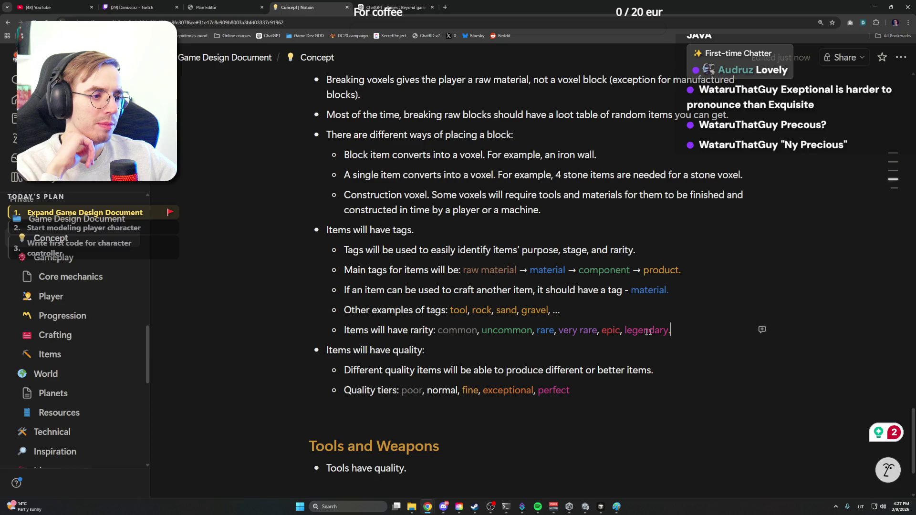
double_click(610, 330)
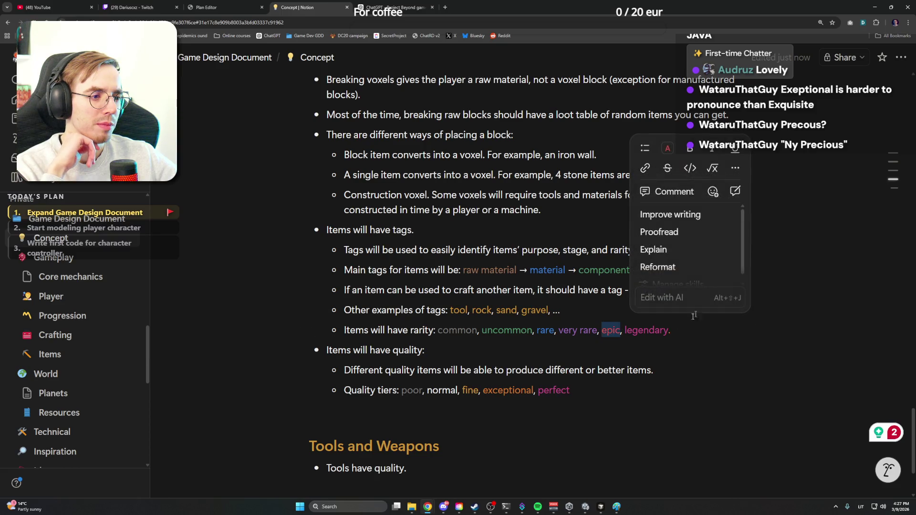
click(667, 148)
click(739, 235)
click(685, 330)
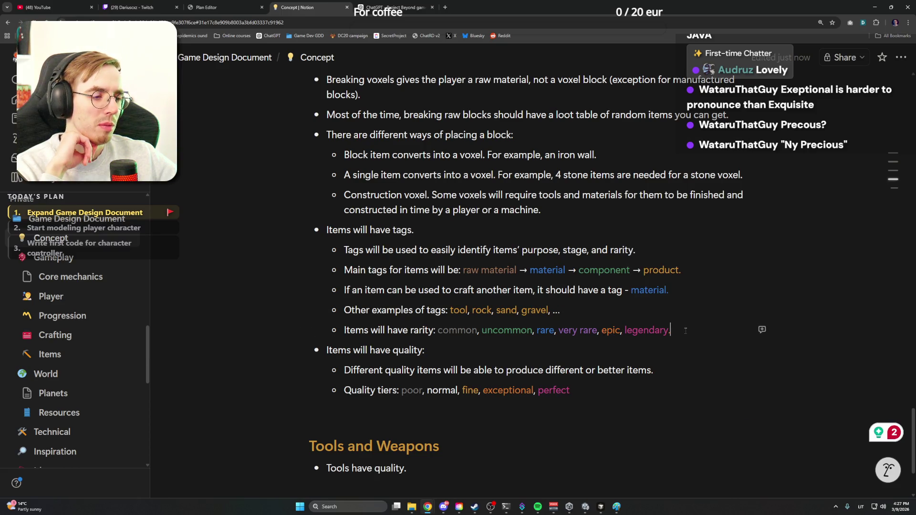
click(592, 330)
Review very rare and epic unchanged and reset common to the default text colour
drag(596, 330, 558, 331)
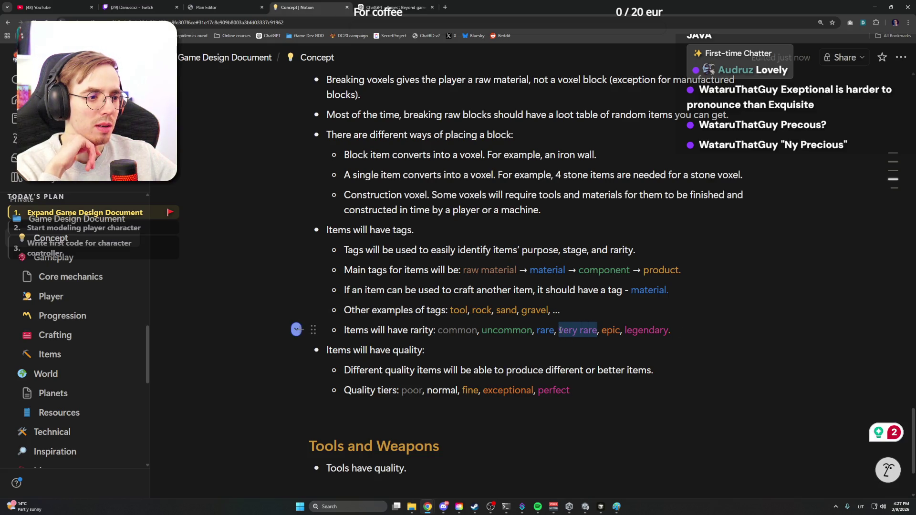
click(690, 334)
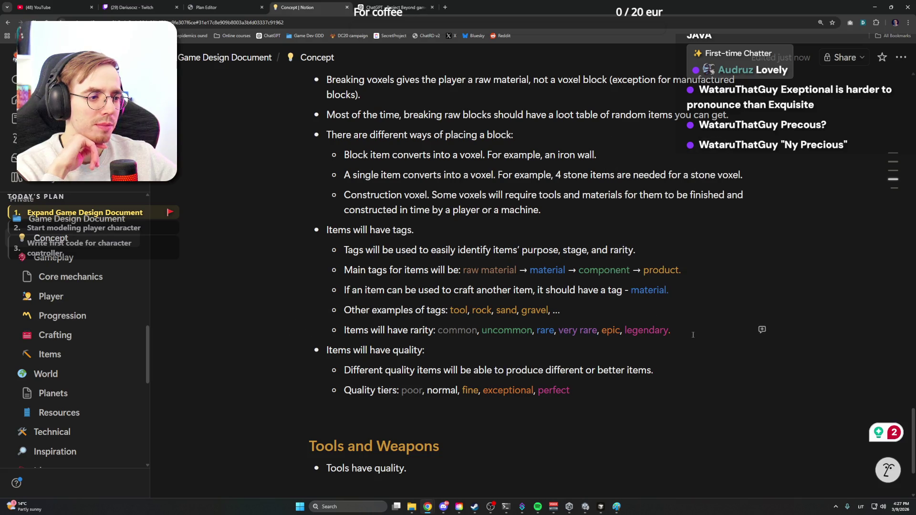
double_click(612, 330)
click(680, 332)
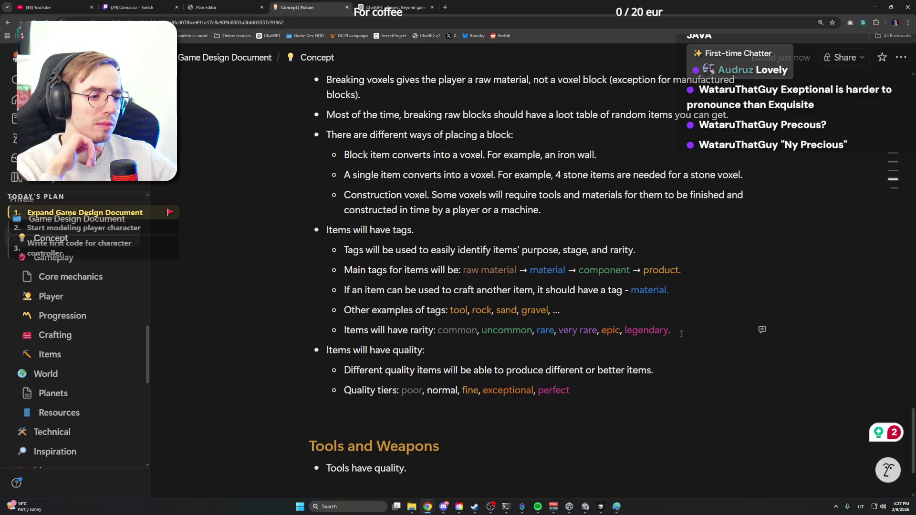
mouse_move(511, 336)
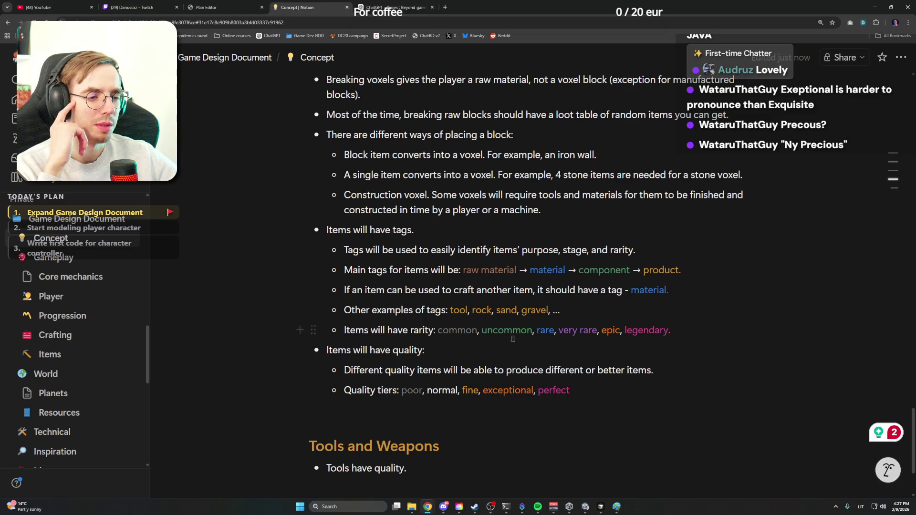
double_click(506, 330)
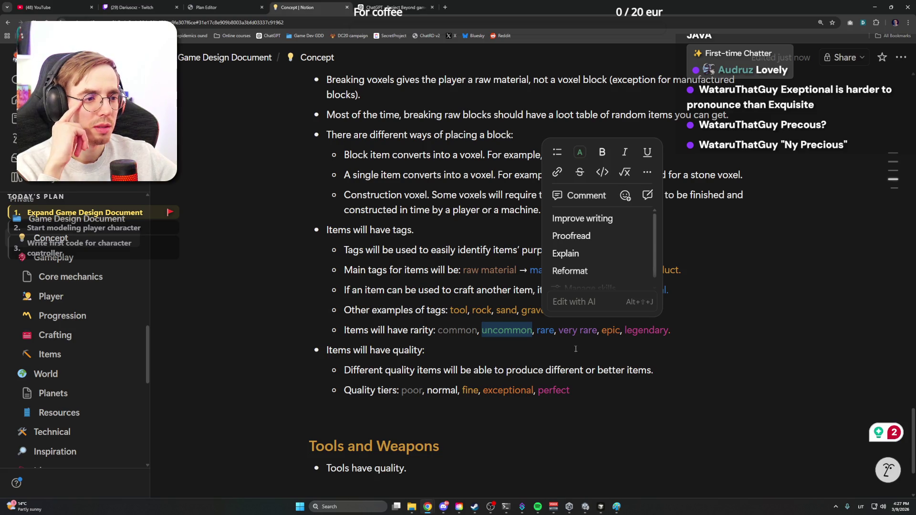
click(581, 152)
click(581, 153)
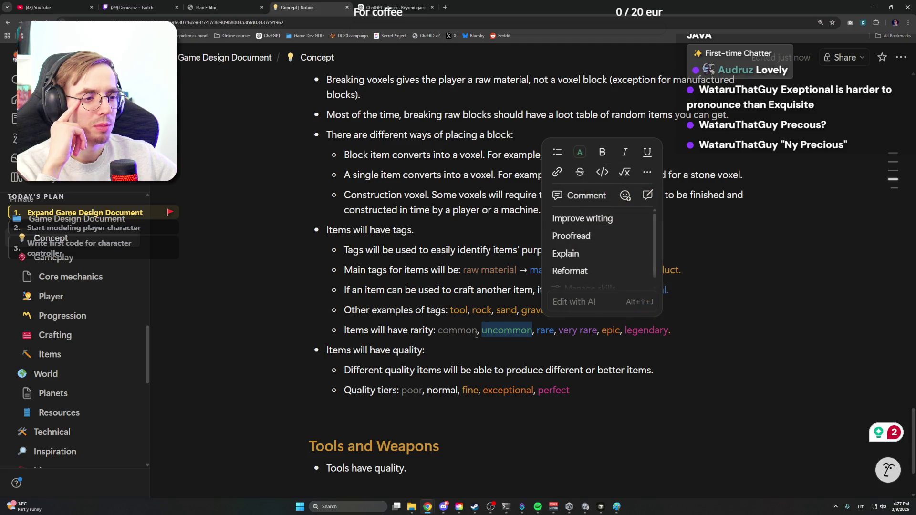
double_click(459, 330)
click(524, 148)
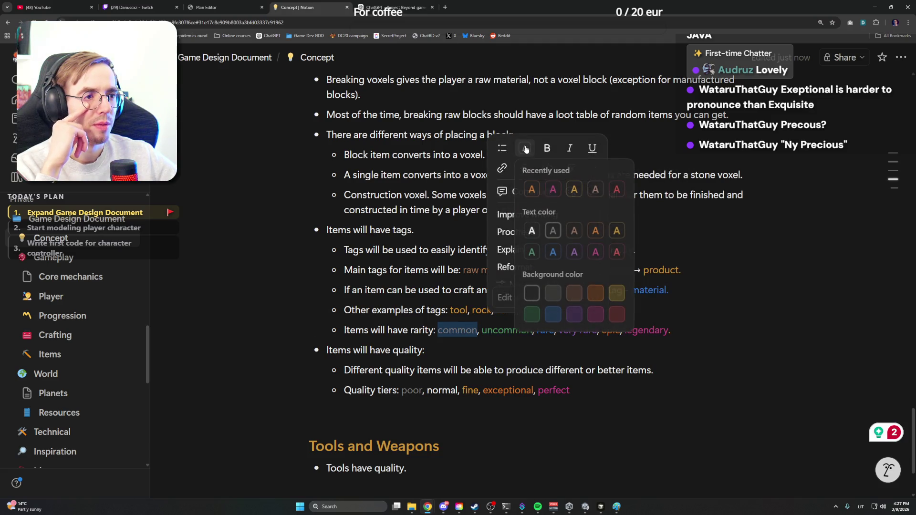
click(536, 234)
Check uncommon's colour, leaving it green, and look over rare and very rare
double_click(506, 330)
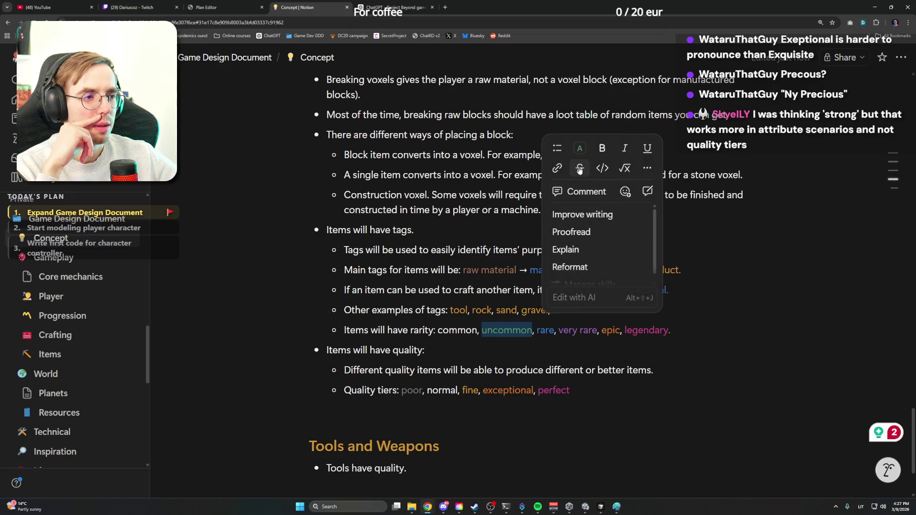
click(580, 150)
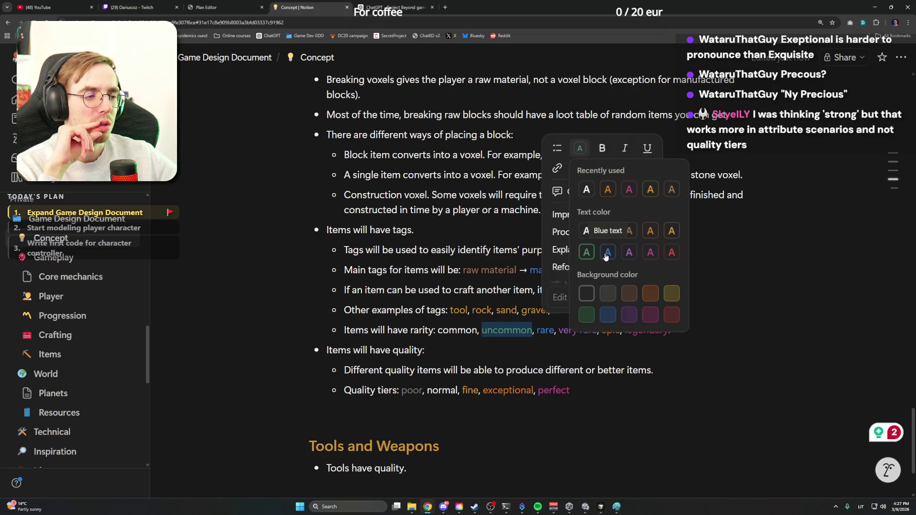
click(513, 332)
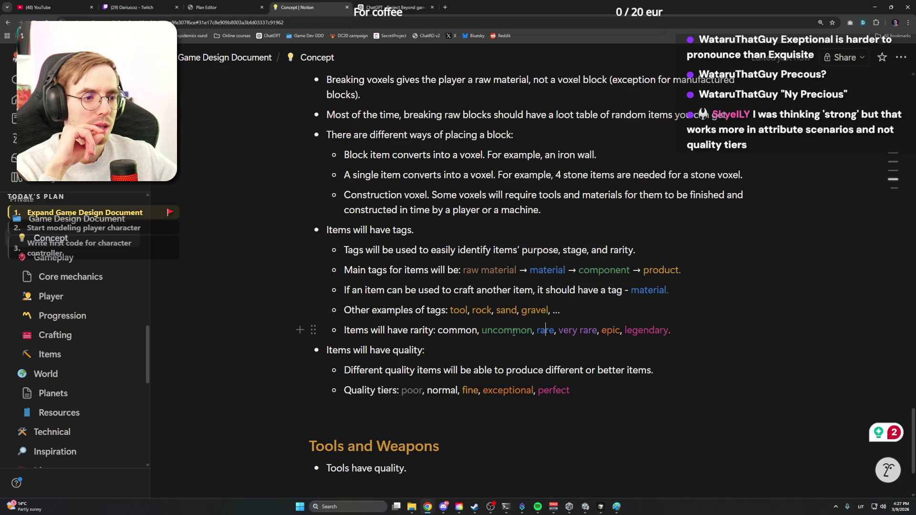
double_click(517, 331)
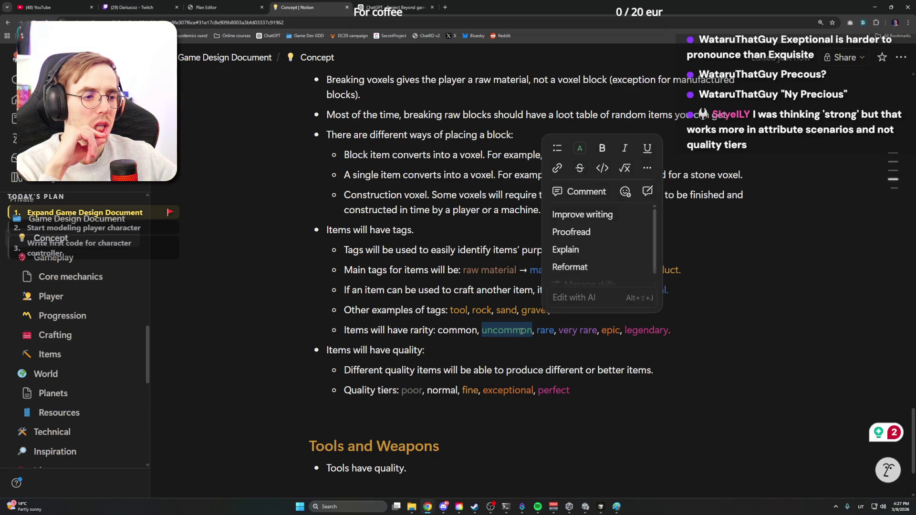
double_click(507, 330)
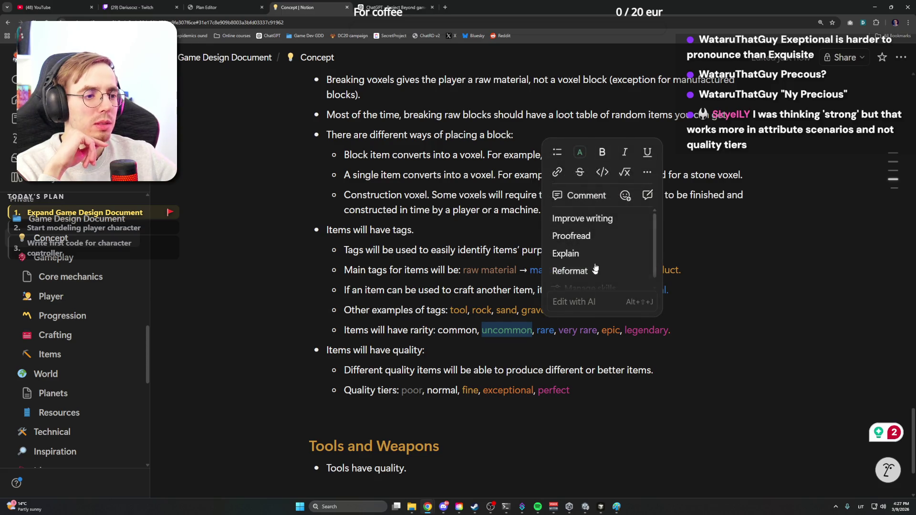
click(579, 153)
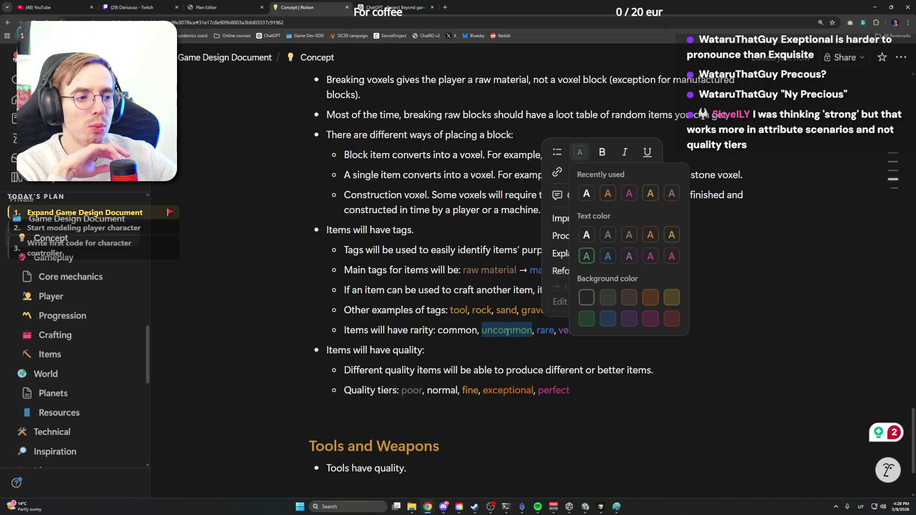
double_click(545, 329)
double_click(569, 330)
click(597, 331)
Review very rare and epic once more and return the caret to perfect in the quality tiers line
drag(598, 330, 559, 329)
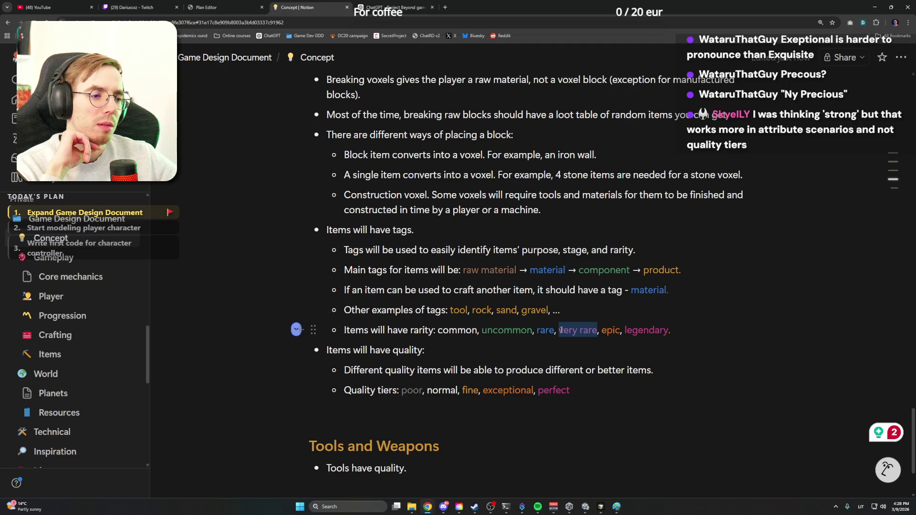
double_click(610, 330)
click(681, 337)
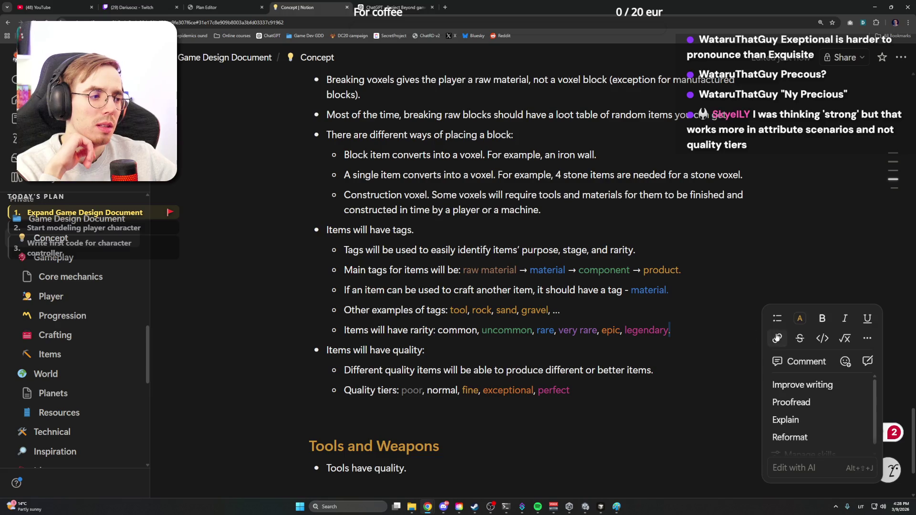
click(800, 318)
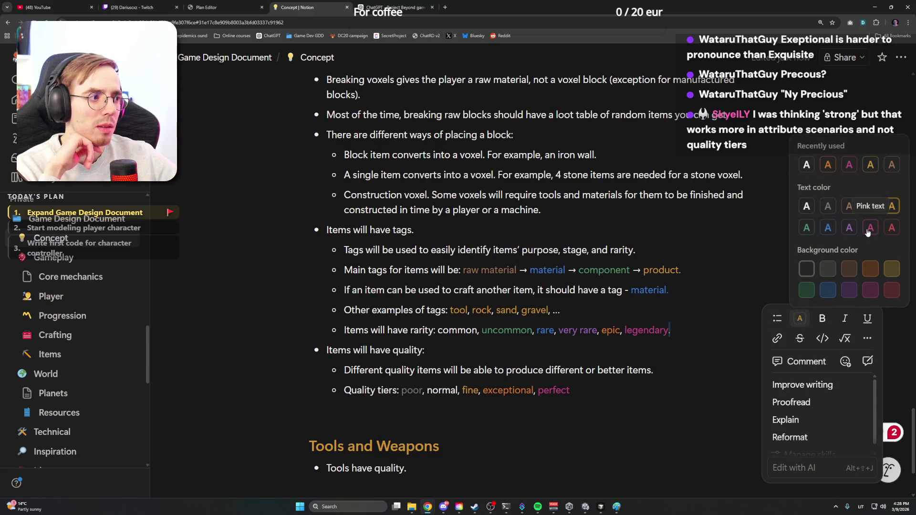
click(580, 390)
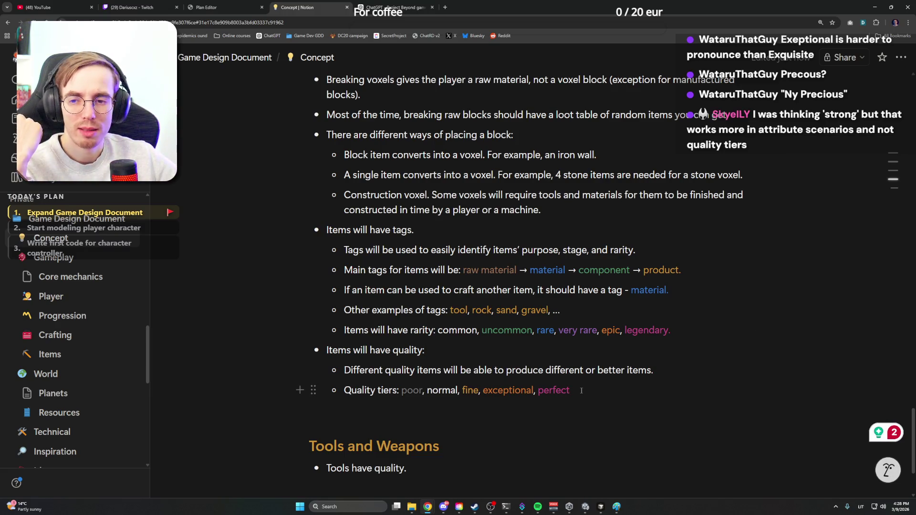
text(.)
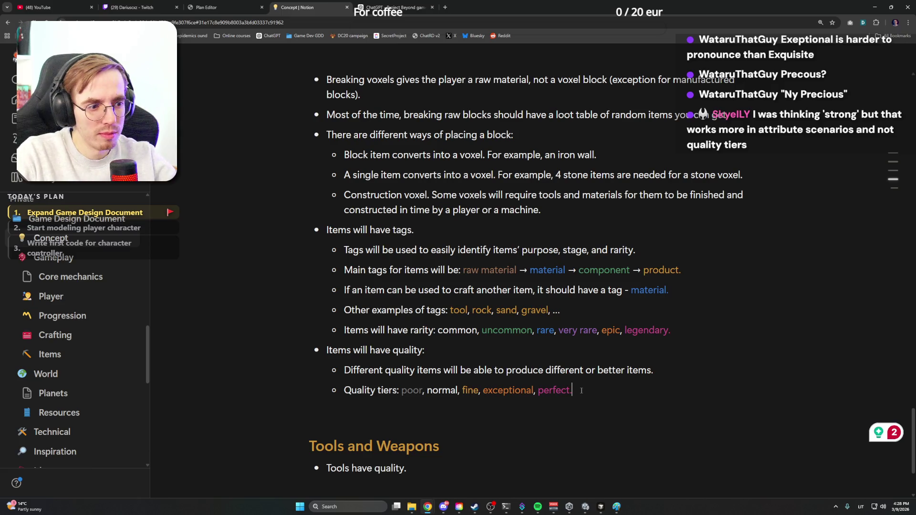
scroll(581, 389, up, 4)
scroll(581, 388, up, 3)
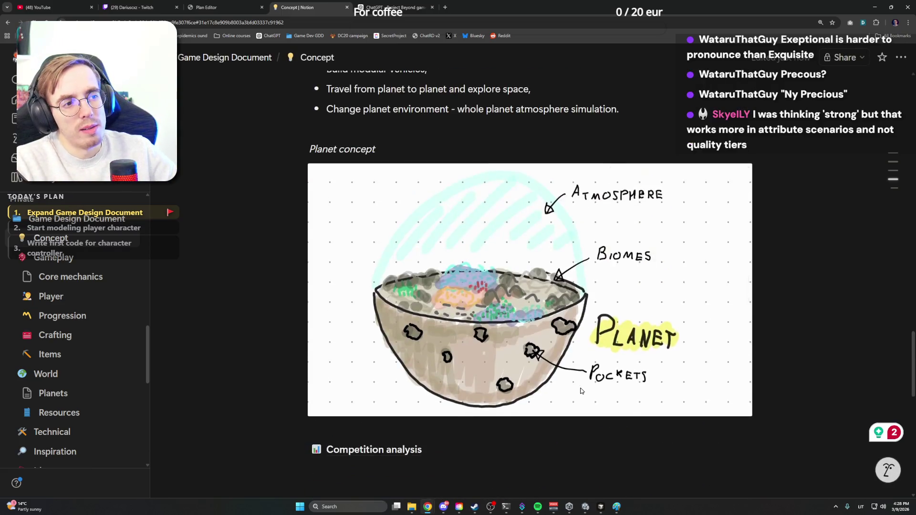
scroll(580, 389, down, 3)
scroll(581, 390, down, 3)
scroll(580, 391, up, 1)
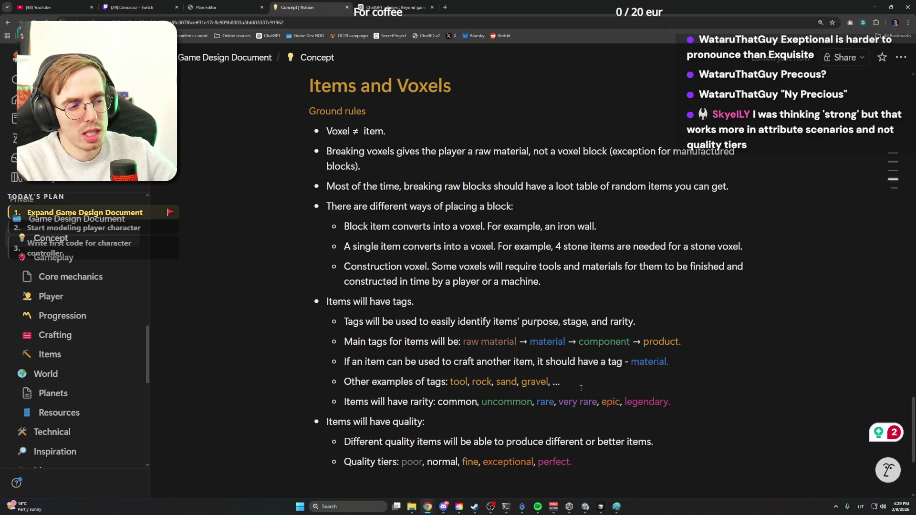
scroll(580, 389, down, 4)
Remove the stray empty block below the quality tiers and open the Resources page under World
click(466, 338)
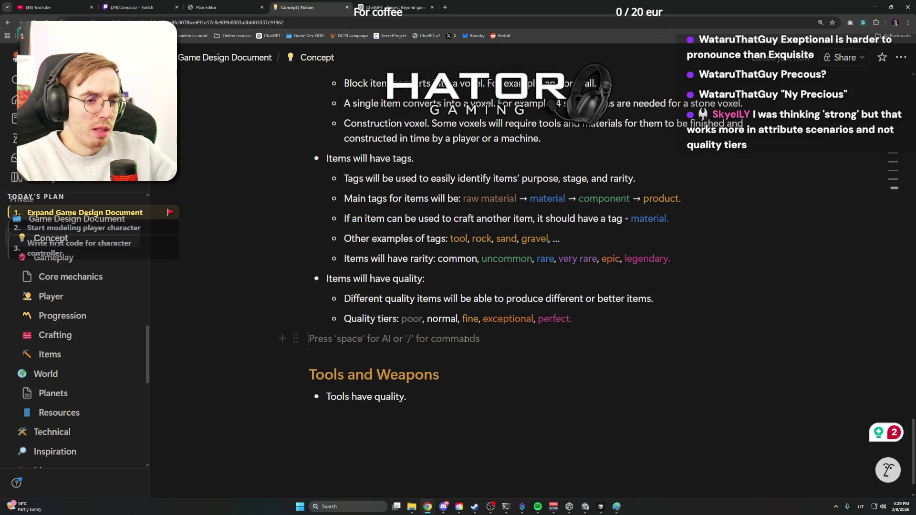
key(BackSpace)
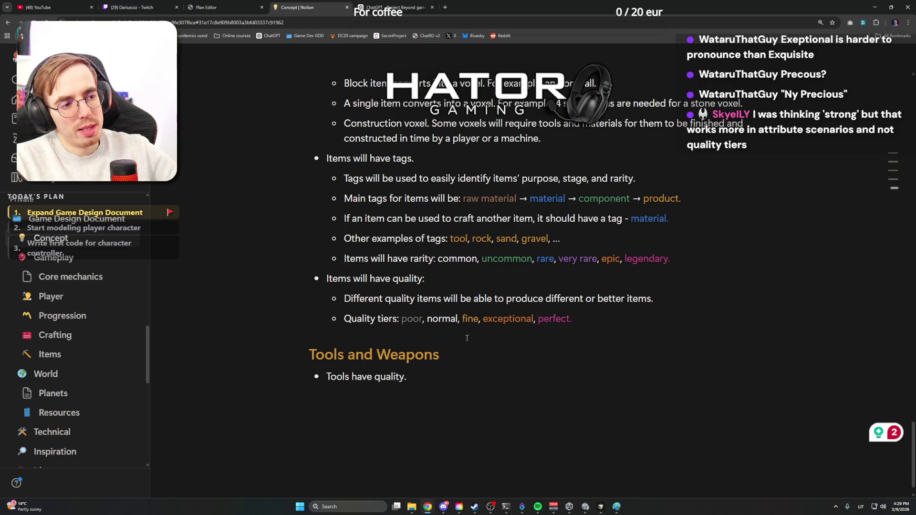
scroll(466, 337, up, 5)
click(313, 122)
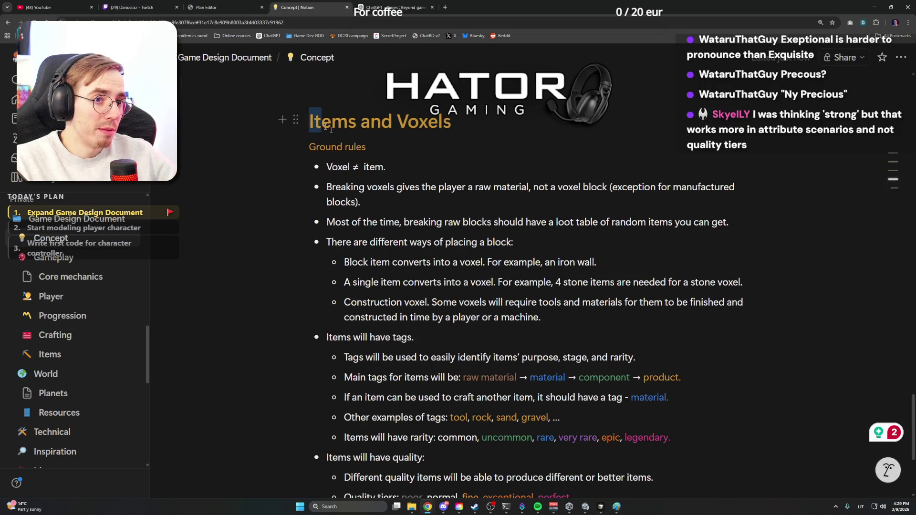
drag(312, 121, 583, 354)
click(583, 355)
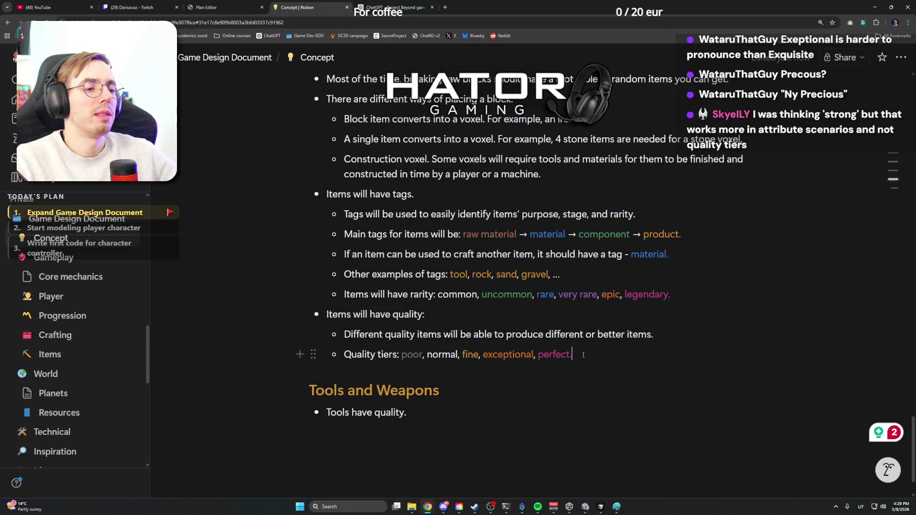
scroll(43, 335, down, 3)
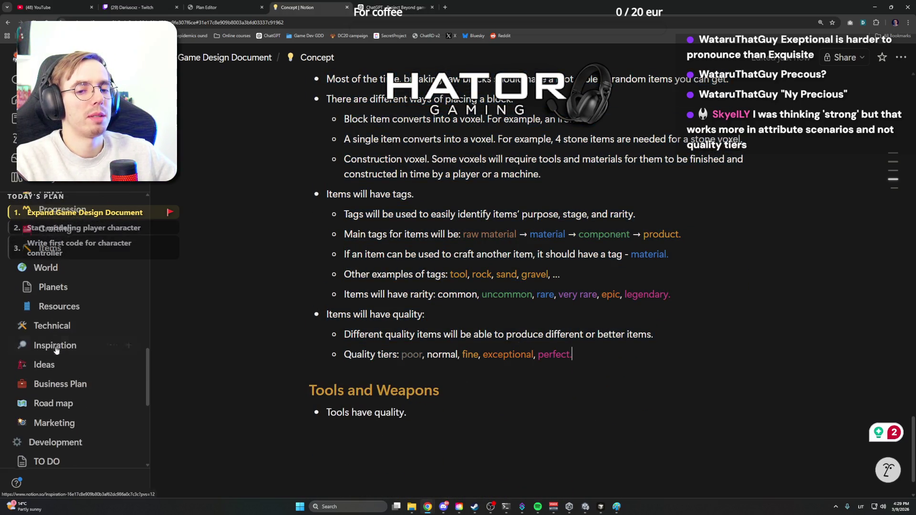
click(59, 305)
scroll(415, 265, down, 3)
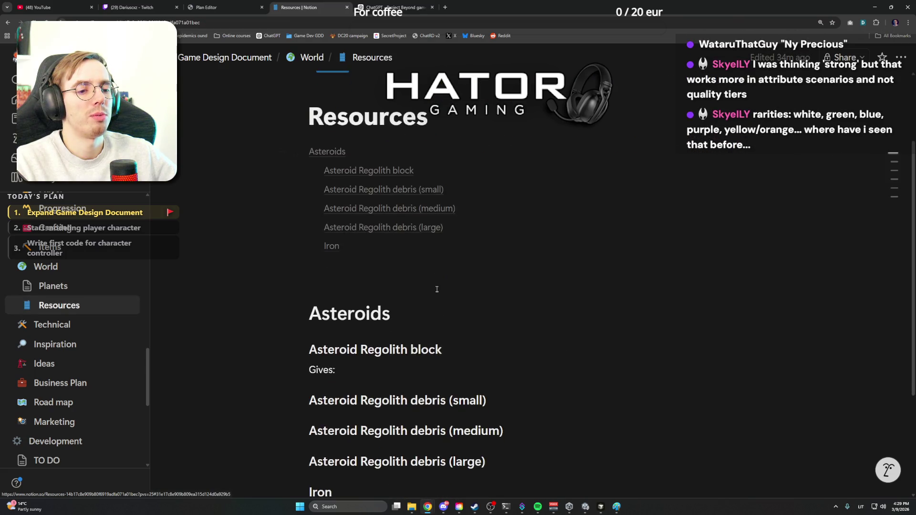
click(410, 269)
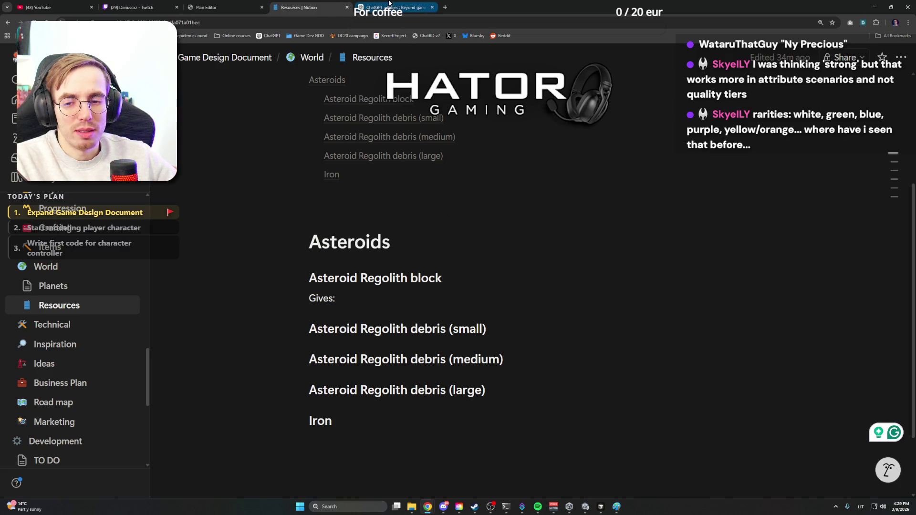
mouse_move(386, 243)
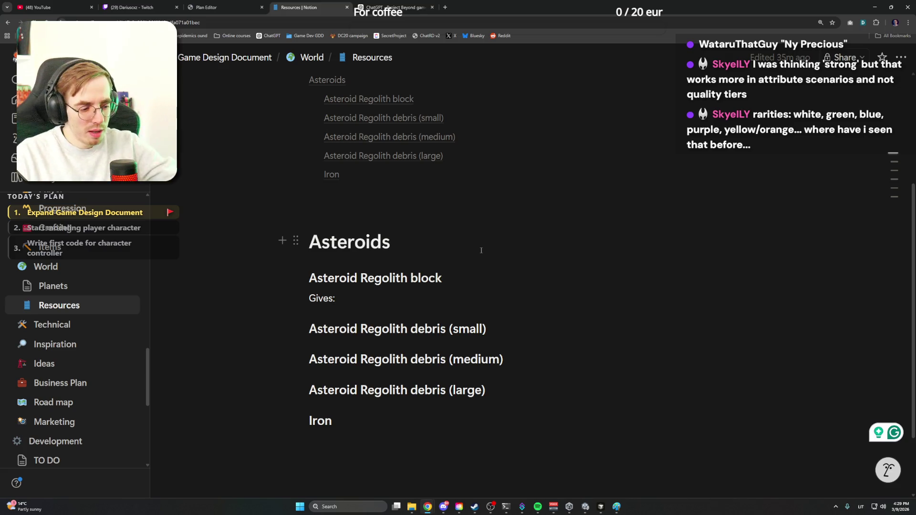
click(400, 298)
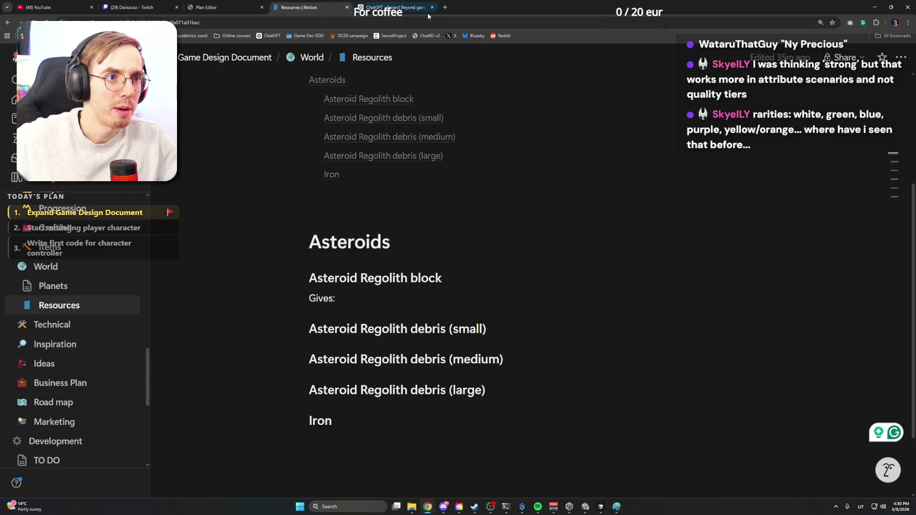
click(444, 7)
text(minecraft items)
Search Google for 'minecraft items' and open the Minecraft Wiki Item article, noting the block-items heading
key(Return)
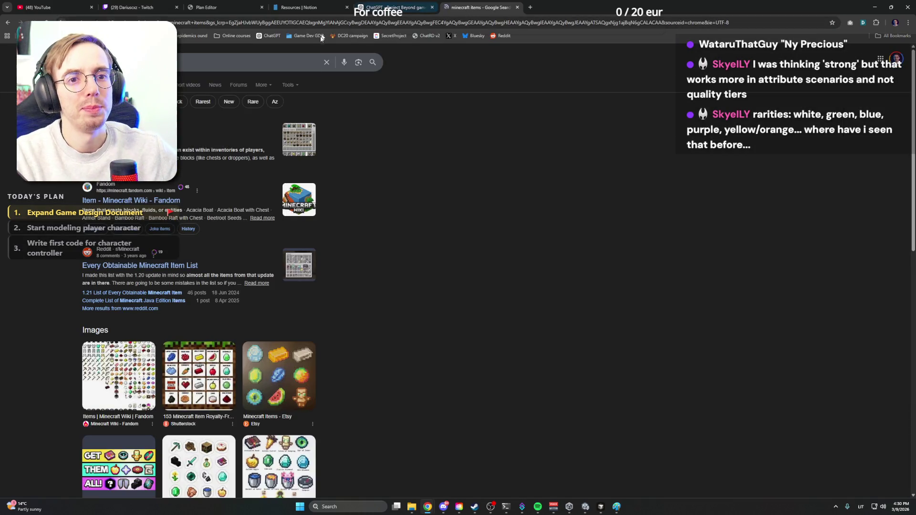
click(671, 176)
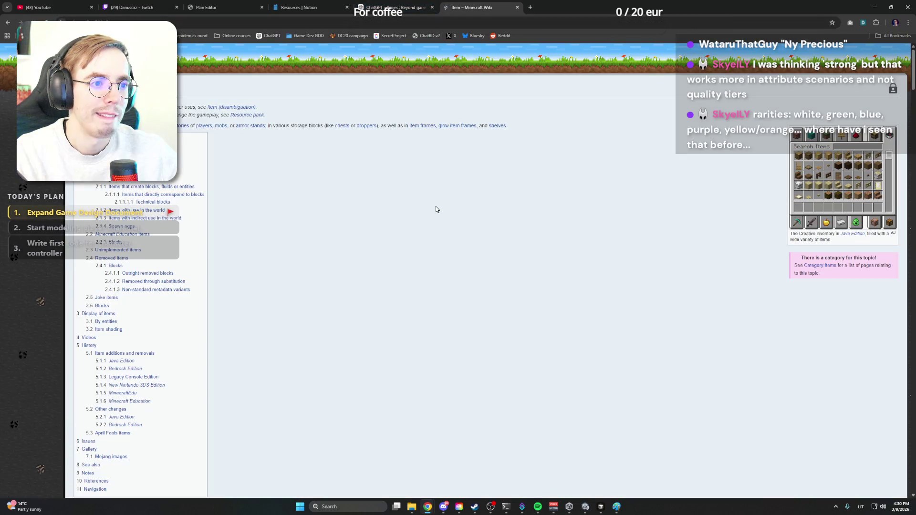
scroll(436, 206, down, 3)
scroll(436, 205, down, 5)
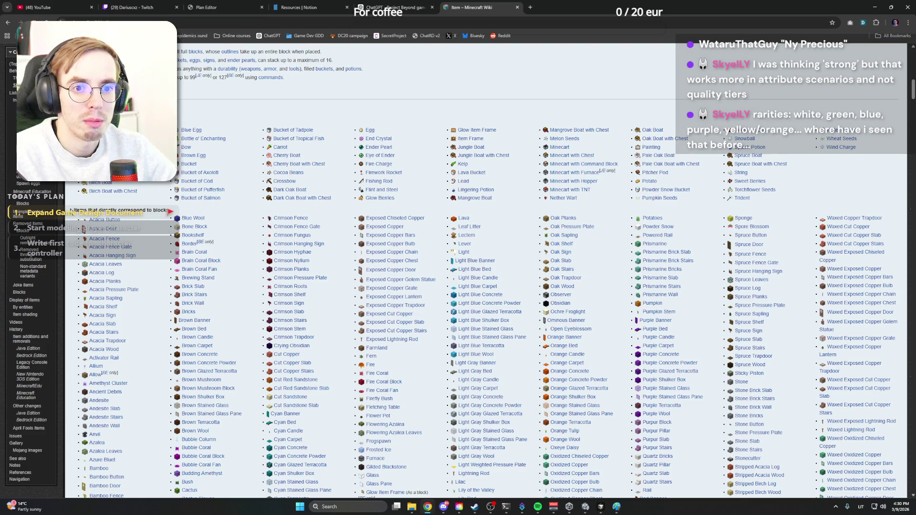
drag(73, 210, 181, 213)
click(187, 213)
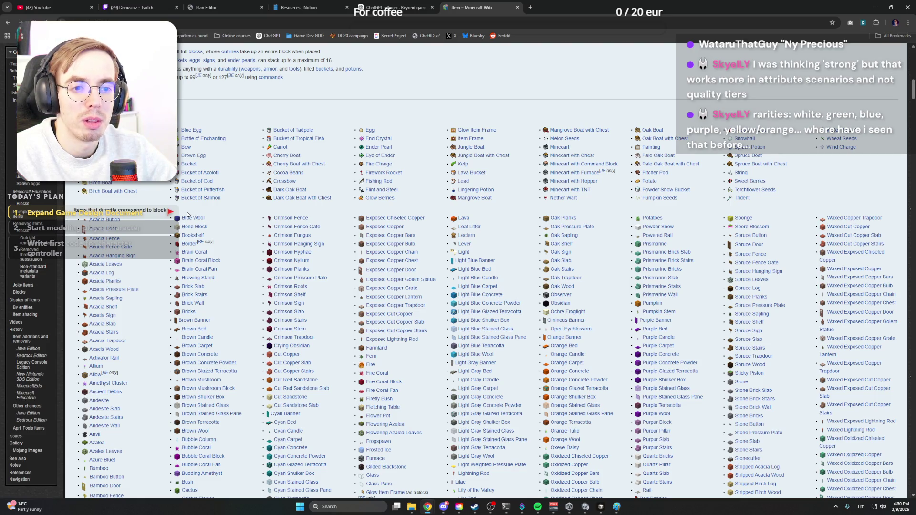
scroll(187, 213, down, 3)
scroll(187, 212, down, 3)
scroll(187, 213, down, 3)
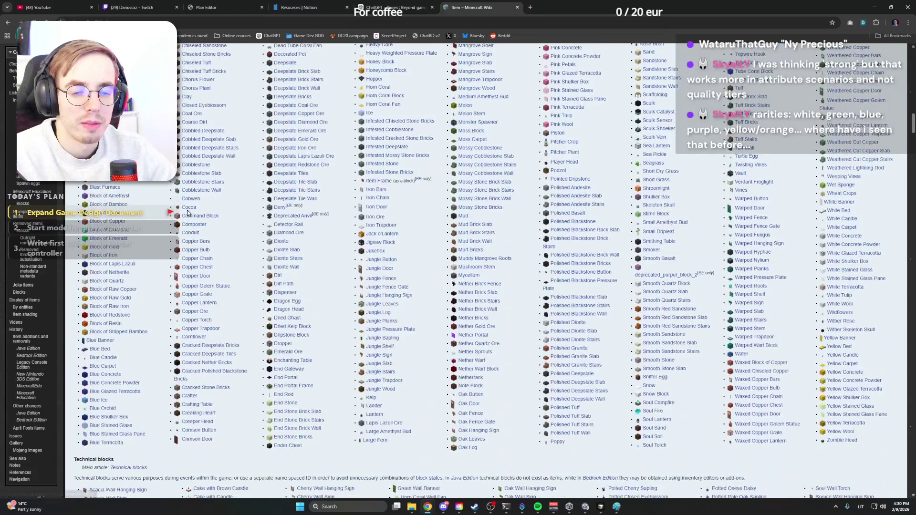
scroll(188, 211, down, 3)
scroll(135, 244, down, 3)
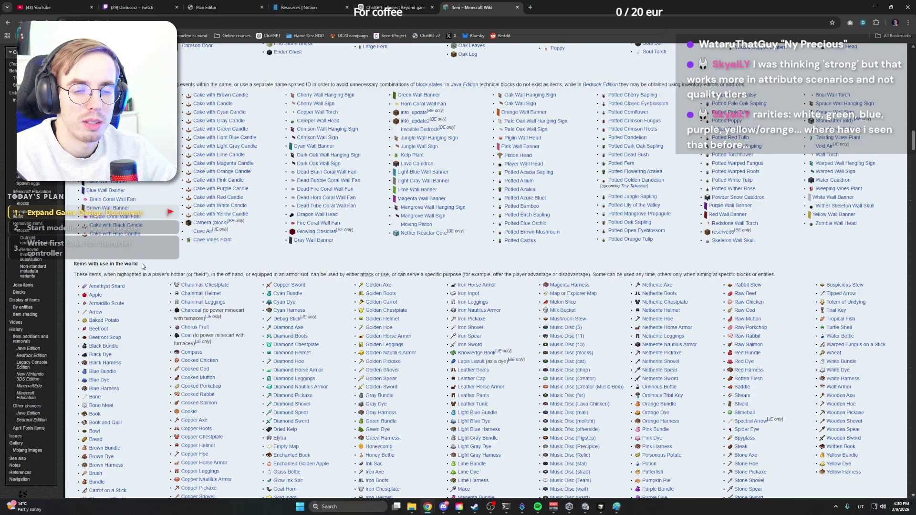
scroll(141, 265, down, 1)
scroll(141, 263, down, 4)
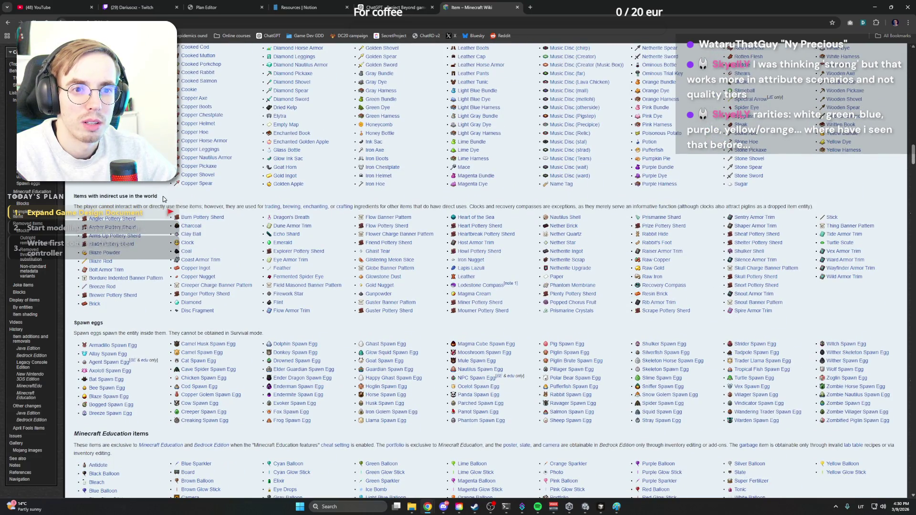
scroll(163, 200, down, 1)
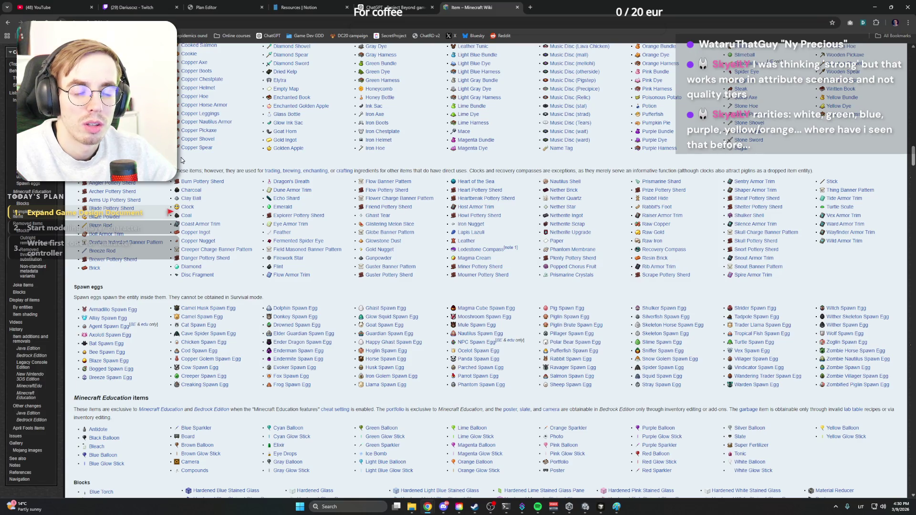
scroll(181, 159, up, 2)
scroll(181, 159, up, 2)
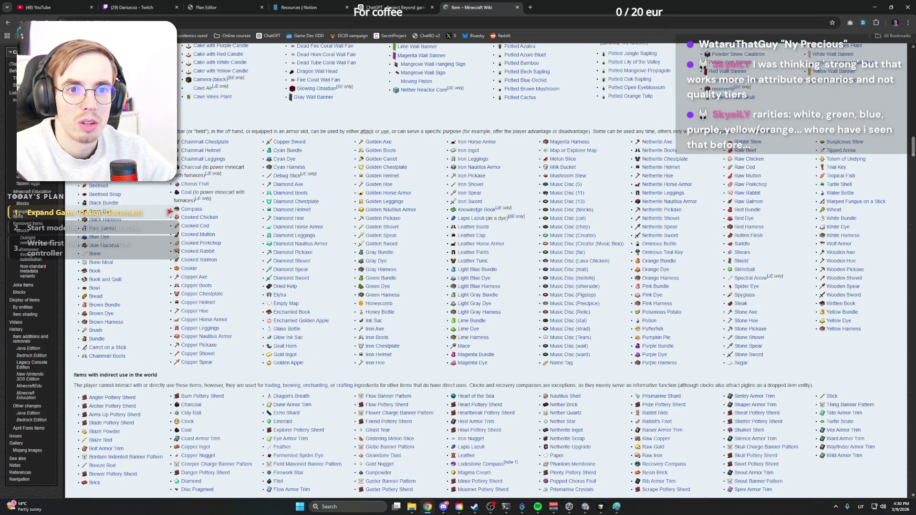
scroll(458, 286, down, 4)
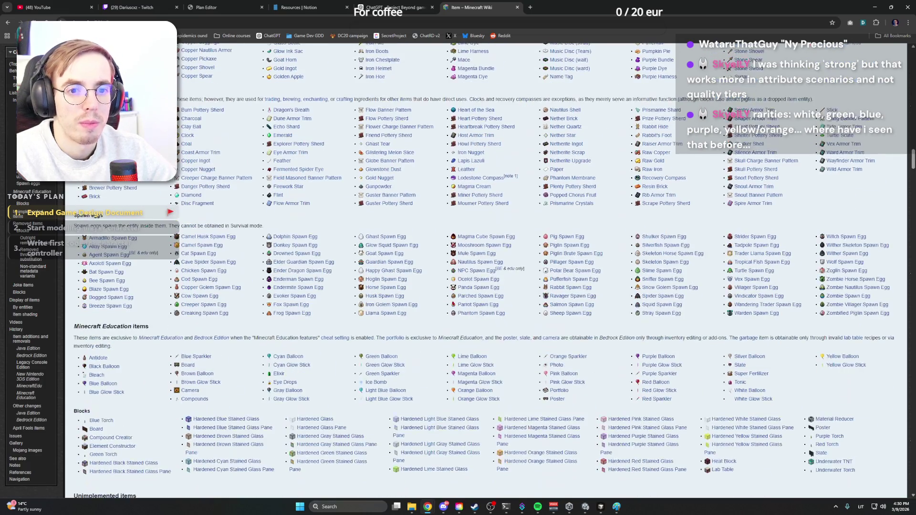
scroll(458, 286, down, 1)
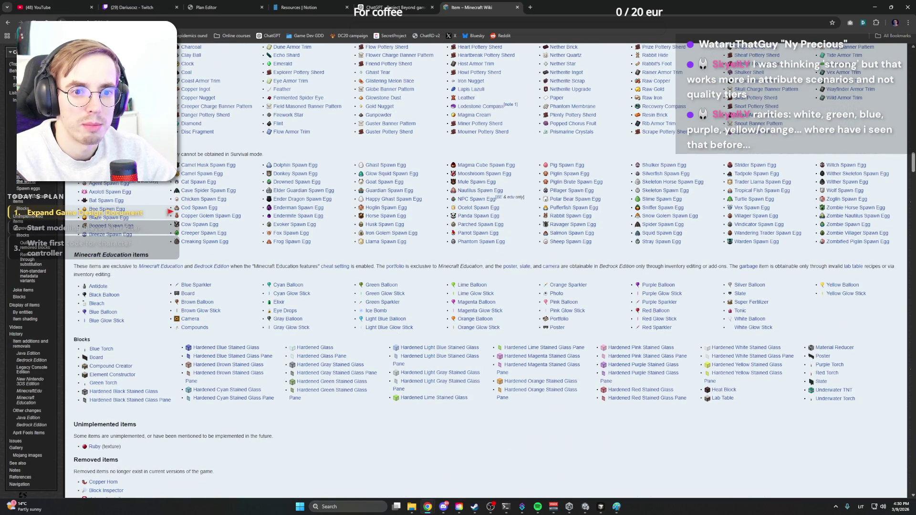